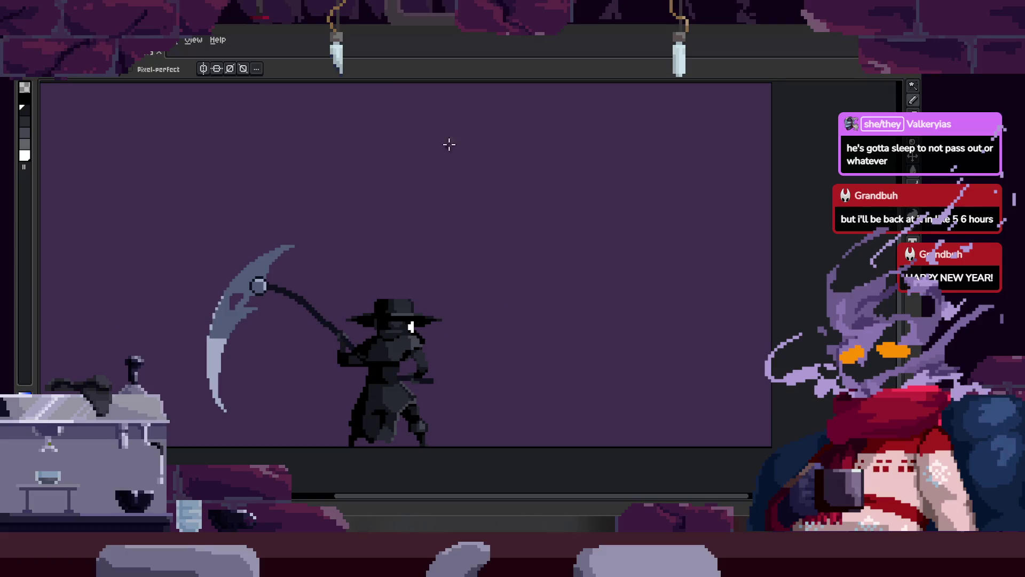
Step: Play back the scythe attack animation, toggling the timeline to check the frames
{"action": "scroll", "coordinate": [377, 339], "scroll_direction": "up", "scroll_amount": 2}
{"action": "scroll", "coordinate": [443, 303], "scroll_direction": "down", "scroll_amount": 1}
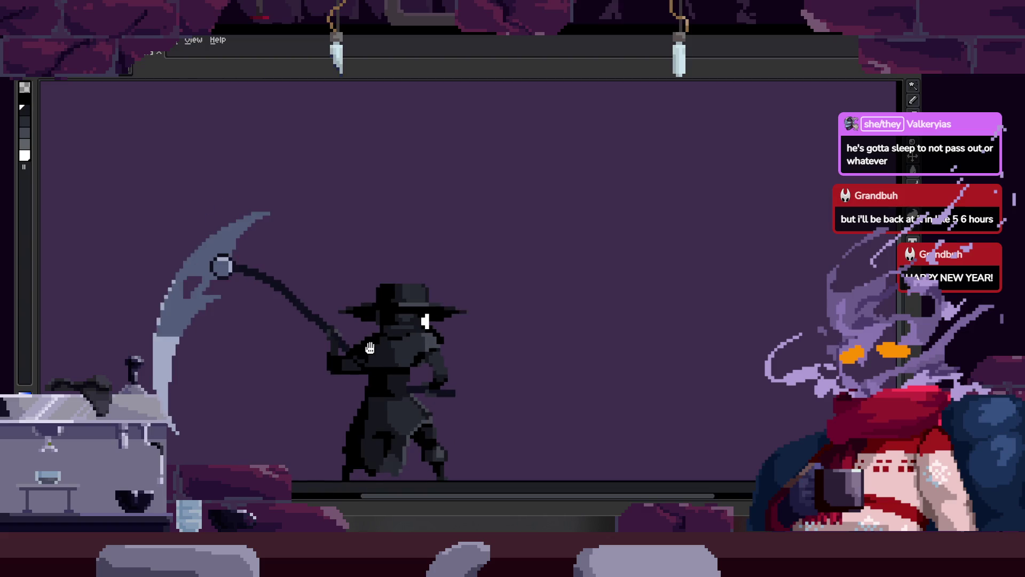
{"action": "key", "text": "Right"}
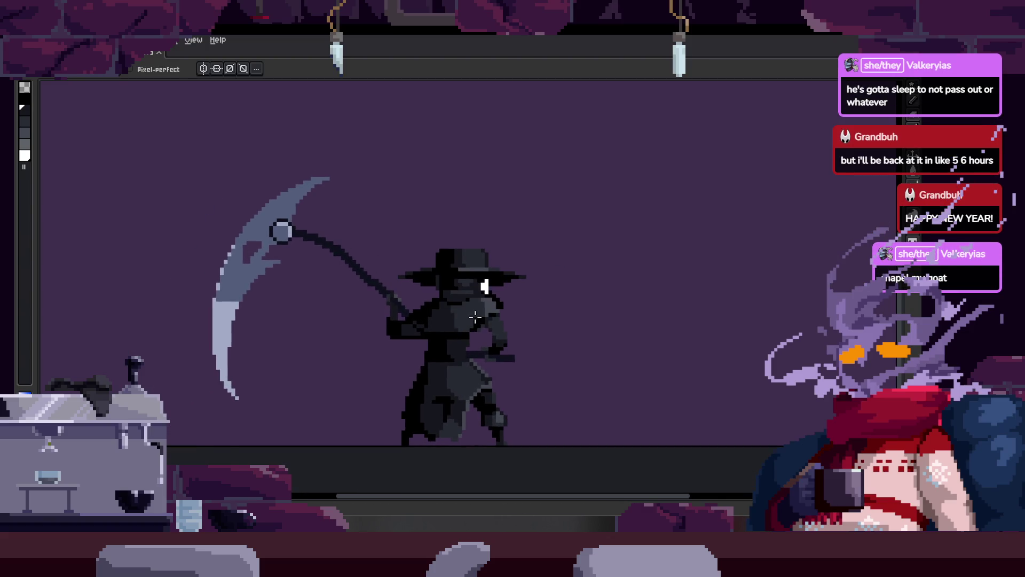
{"action": "key", "text": "Tab"}
{"action": "key", "text": "Right"}
{"action": "key", "text": "Tab"}
{"action": "key", "text": "Return"}
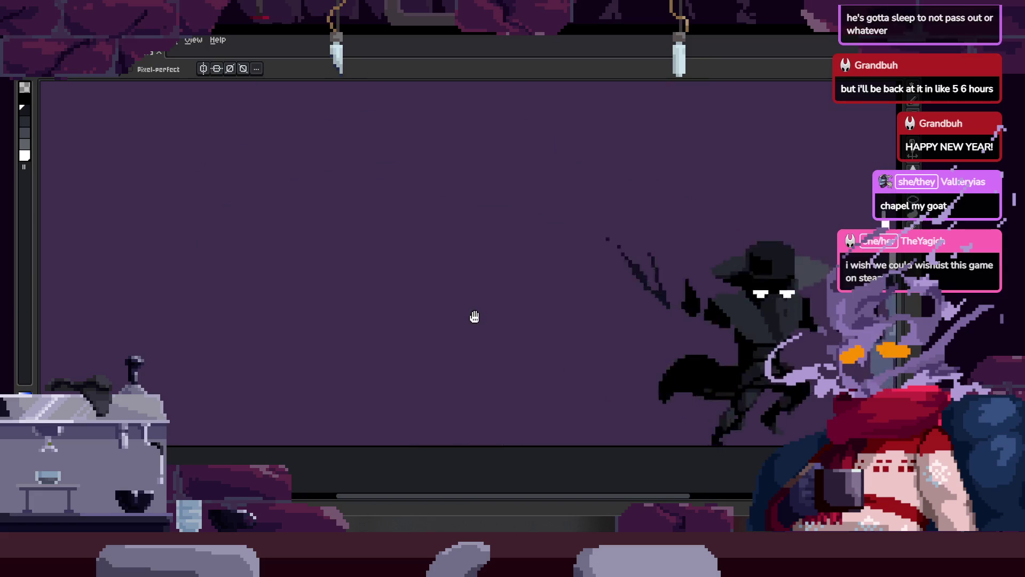
{"action": "key", "text": "Tab"}
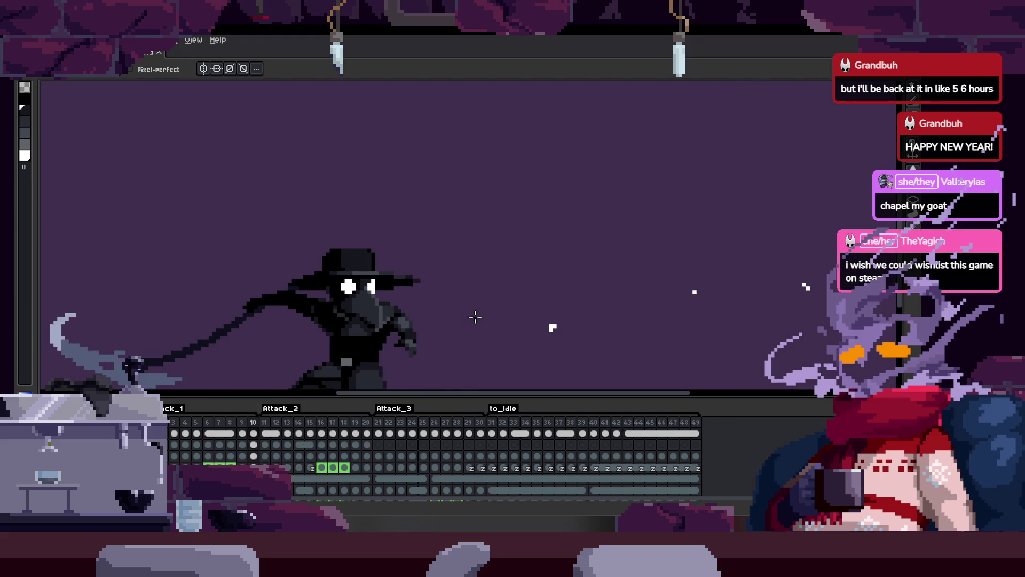
{"action": "key", "text": "Tab"}
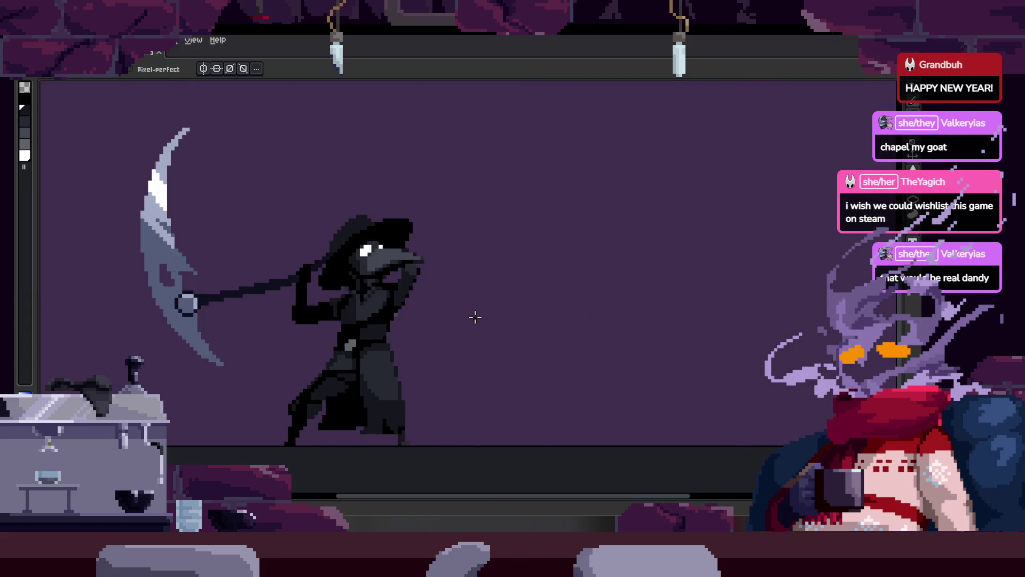
Step: Adjust the zoom and save the sprite file
{"action": "scroll", "coordinate": [474, 316], "scroll_direction": "down", "scroll_amount": 3}
{"action": "scroll", "coordinate": [402, 359], "scroll_direction": "up", "scroll_amount": 2}
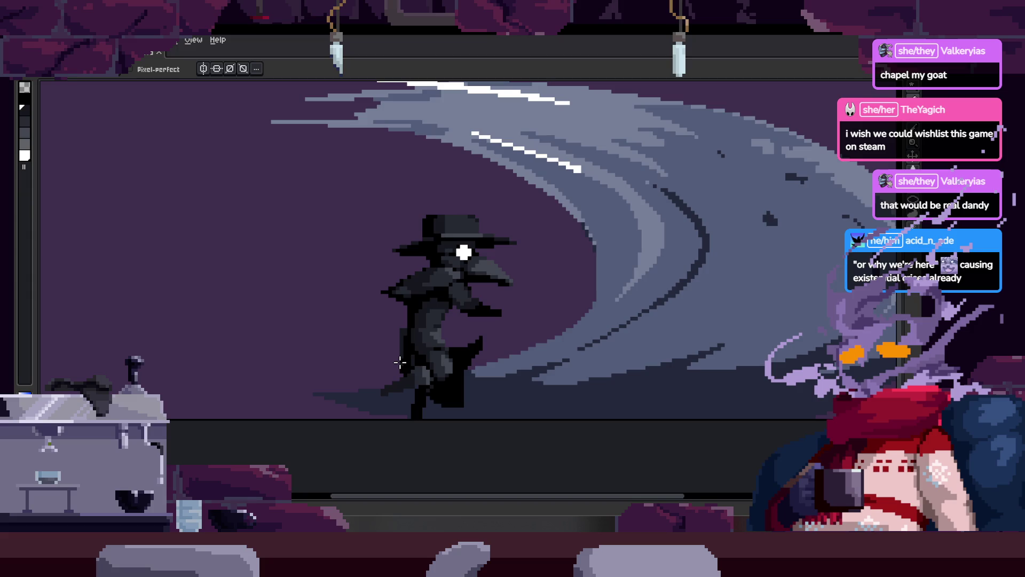
{"action": "scroll", "coordinate": [414, 366], "scroll_direction": "up", "scroll_amount": 1}
{"action": "key", "text": "ctrl+s"}
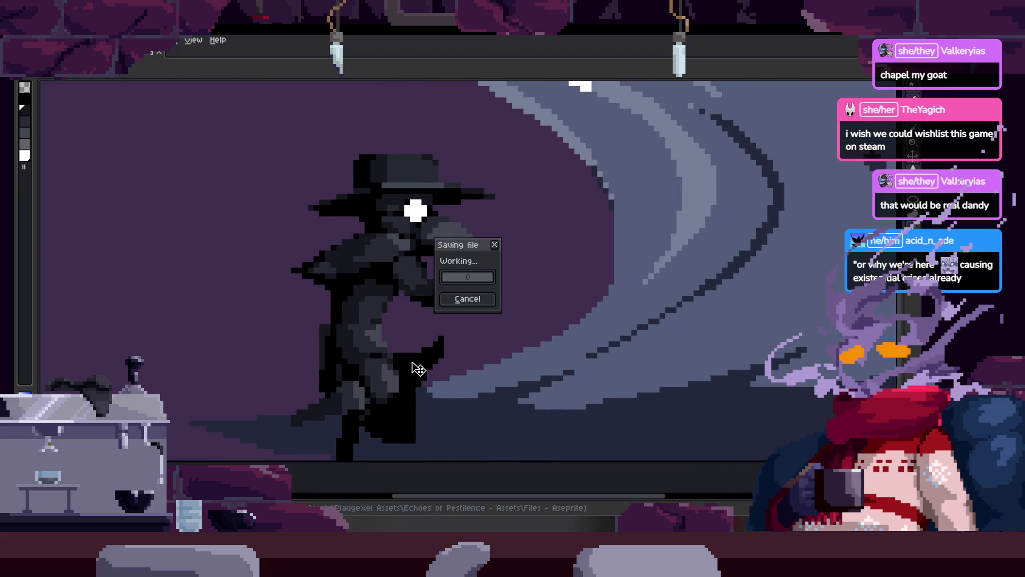
Step: Zoom into the slash effect and sample its light colour with the eyedropper
{"action": "left_click_drag", "start_coordinate": [460, 365], "coordinate": [456, 355]}
{"action": "scroll", "coordinate": [609, 247], "scroll_direction": "up", "scroll_amount": 1}
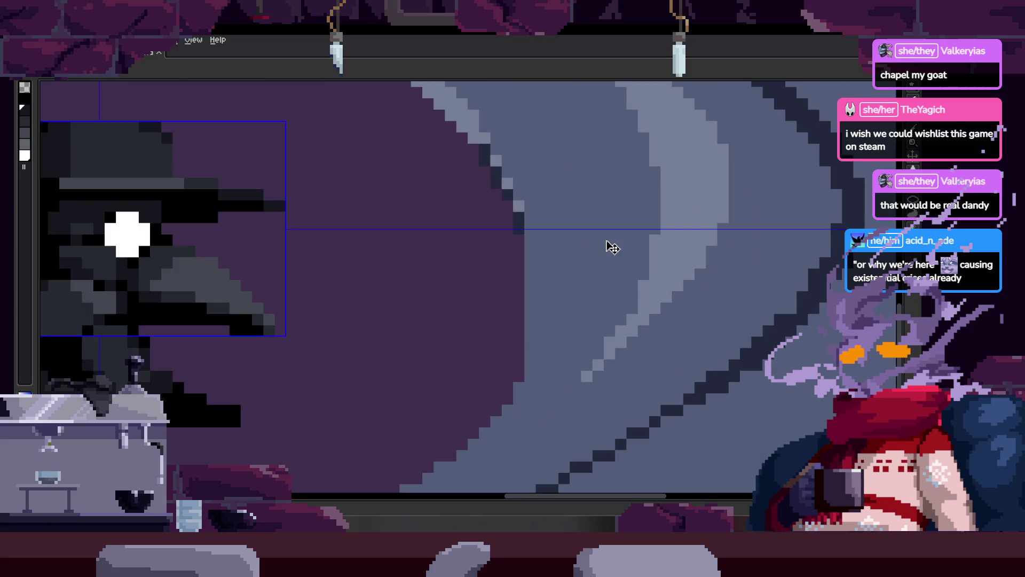
{"action": "scroll", "coordinate": [590, 217], "scroll_direction": "up", "scroll_amount": 1}
{"action": "scroll", "coordinate": [645, 272], "scroll_direction": "up", "scroll_amount": 1}
{"action": "key", "text": "i"}
{"action": "scroll", "coordinate": [622, 205], "scroll_direction": "up", "scroll_amount": 2}
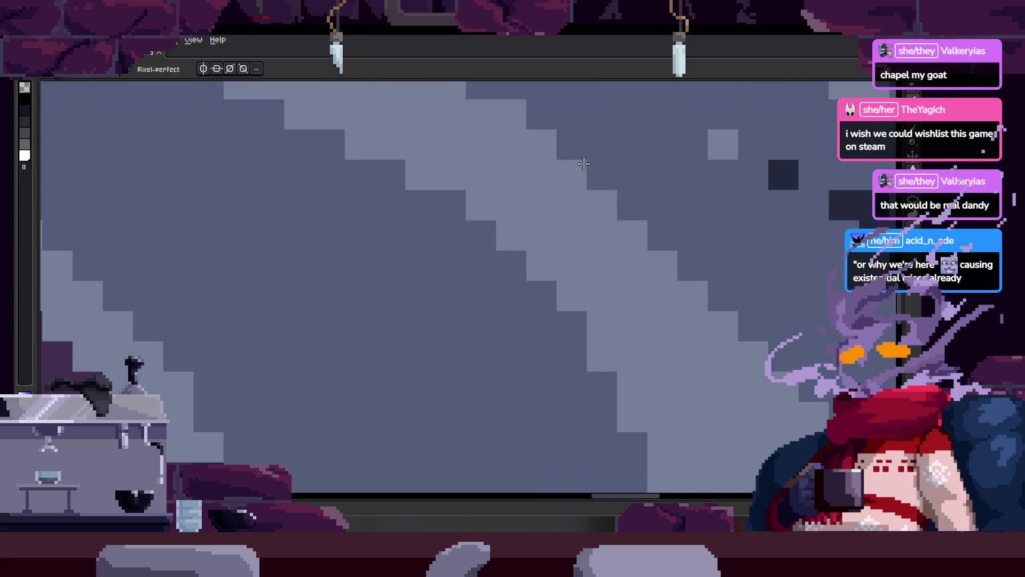
{"action": "scroll", "coordinate": [526, 291], "scroll_direction": "down", "scroll_amount": 3}
{"action": "scroll", "coordinate": [647, 304], "scroll_direction": "up", "scroll_amount": 1}
{"action": "scroll", "coordinate": [544, 289], "scroll_direction": "up", "scroll_amount": 1}
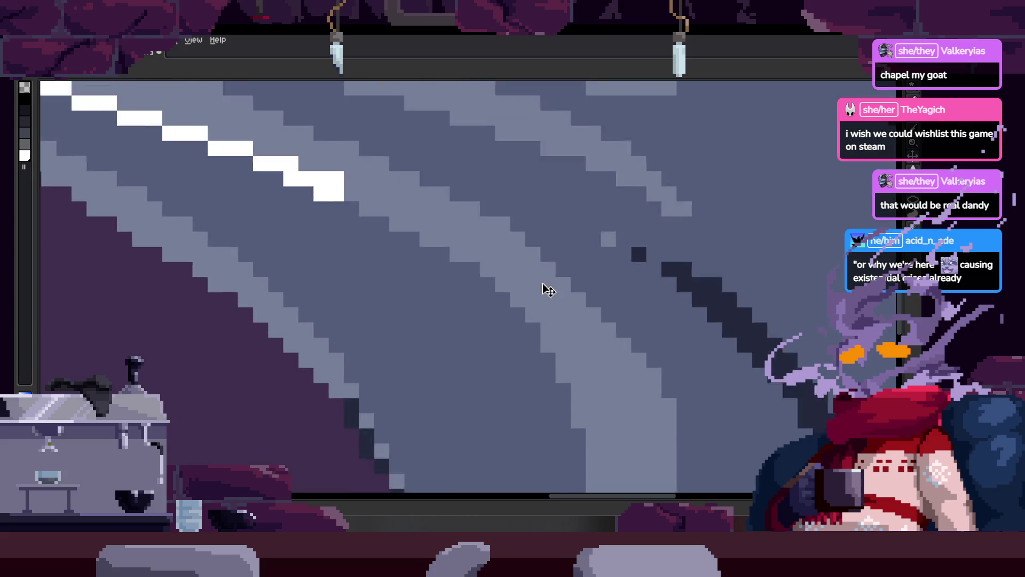
{"action": "scroll", "coordinate": [537, 228], "scroll_direction": "up", "scroll_amount": 1}
Step: Draw a light diagonal pencil stroke along the slash band's right edge
{"action": "key", "text": "b"}
{"action": "left_click_drag", "start_coordinate": [537, 228], "coordinate": [679, 373]}
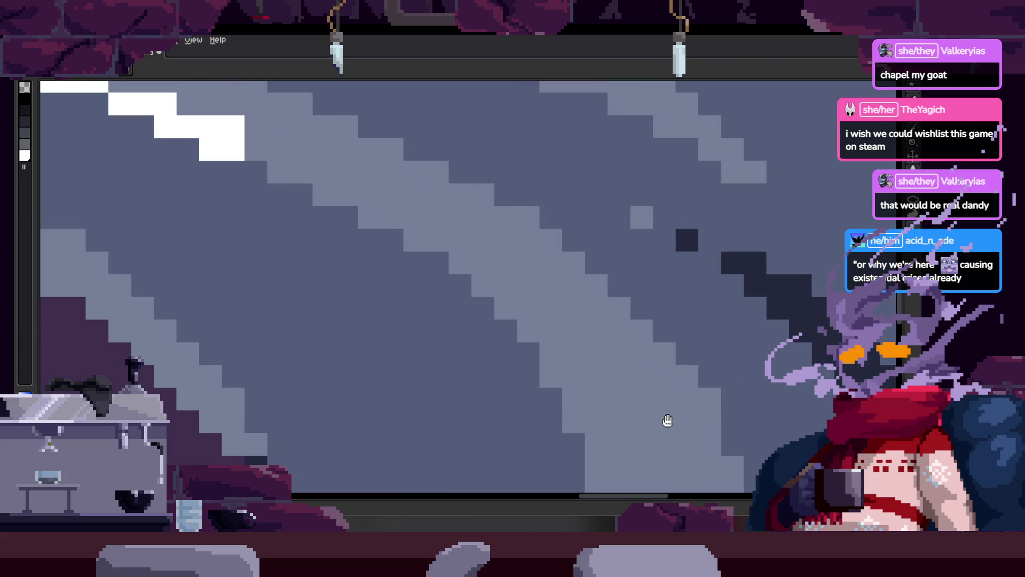
{"action": "scroll", "coordinate": [667, 420], "scroll_direction": "down", "scroll_amount": 3}
{"action": "left_click_drag", "start_coordinate": [549, 378], "coordinate": [564, 320]}
{"action": "key", "text": "Tab"}
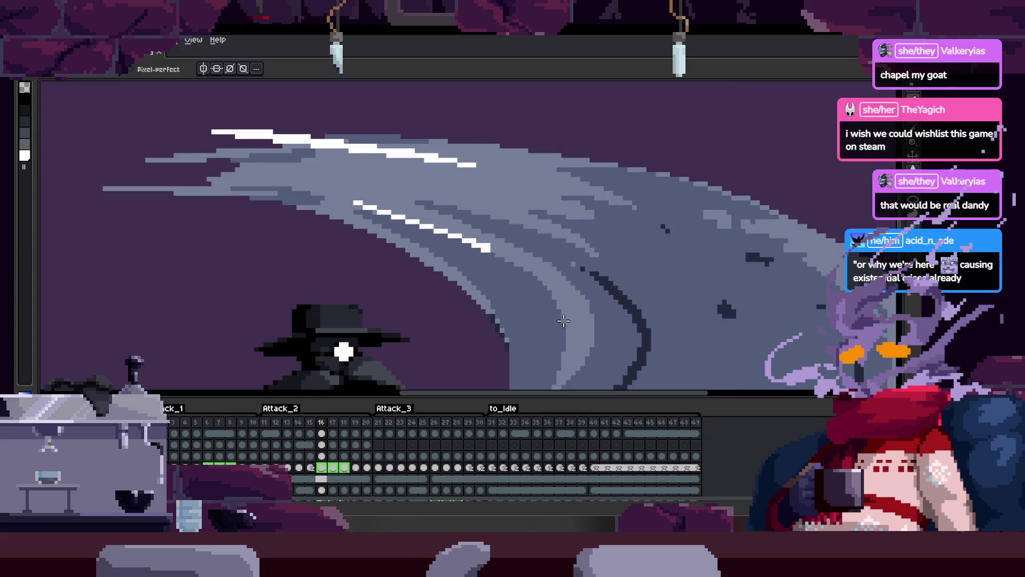
Step: Step back through the attack frames to frame 12, saving the sprite along the way
{"action": "scroll", "coordinate": [563, 321], "scroll_direction": "down", "scroll_amount": 2}
{"action": "key", "text": "Tab"}
{"action": "key", "text": "comma"}
{"action": "key", "text": "Tab"}
{"action": "key", "text": "comma"}
{"action": "key", "text": "ctrl+s"}
{"action": "key", "text": "Tab"}
{"action": "key", "text": "comma"}
{"action": "key", "text": "Tab"}
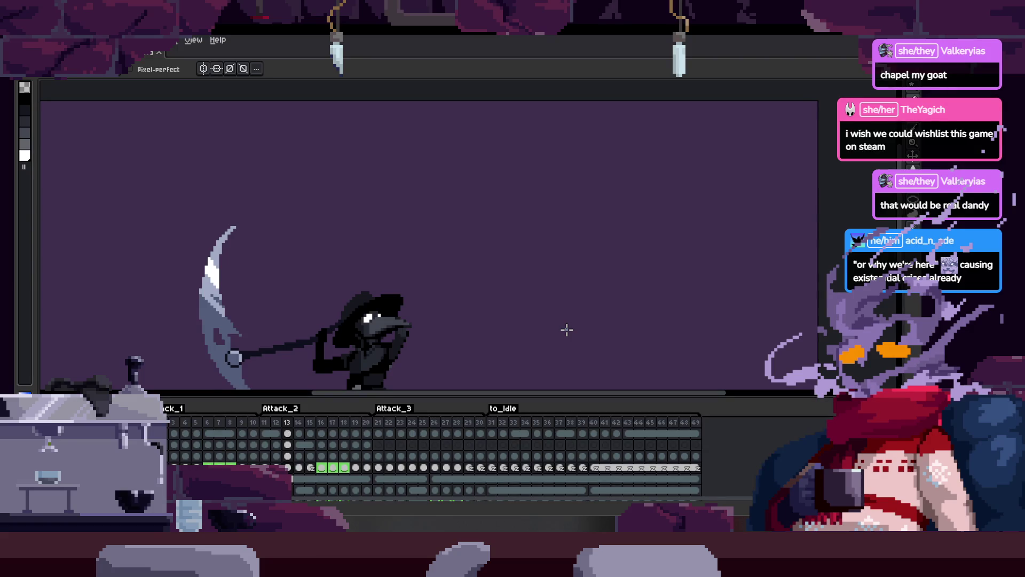
{"action": "key", "text": "comma"}
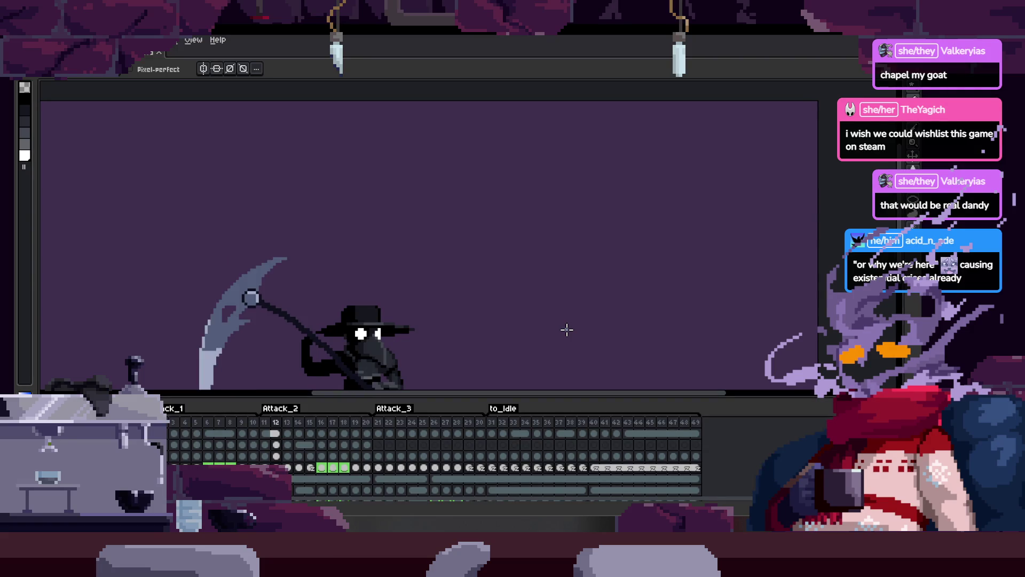
{"action": "key", "text": "comma"}
Step: Replay the full attack animation, then save the sprite again
{"action": "key", "text": "Tab"}
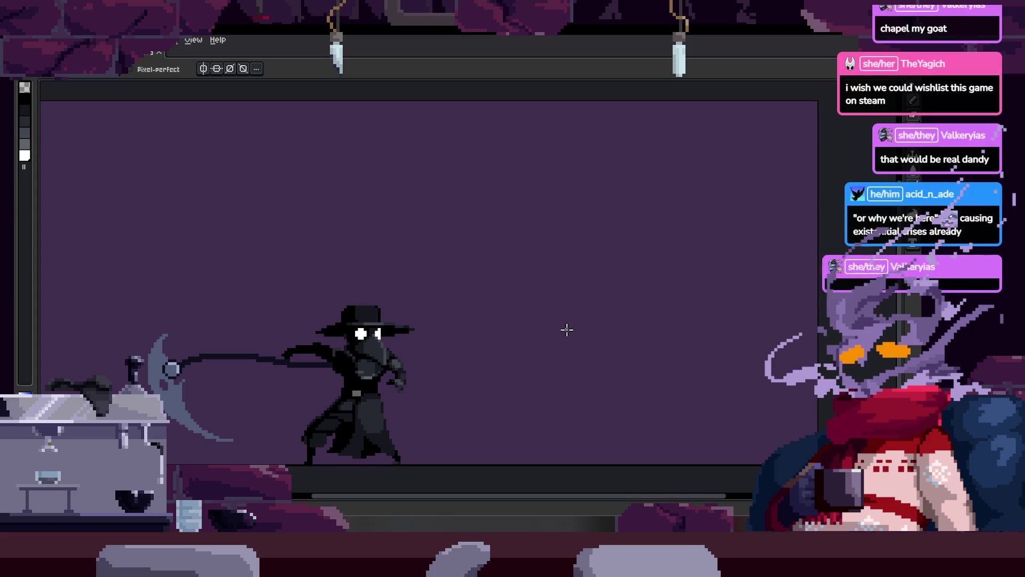
{"action": "key", "text": "Return"}
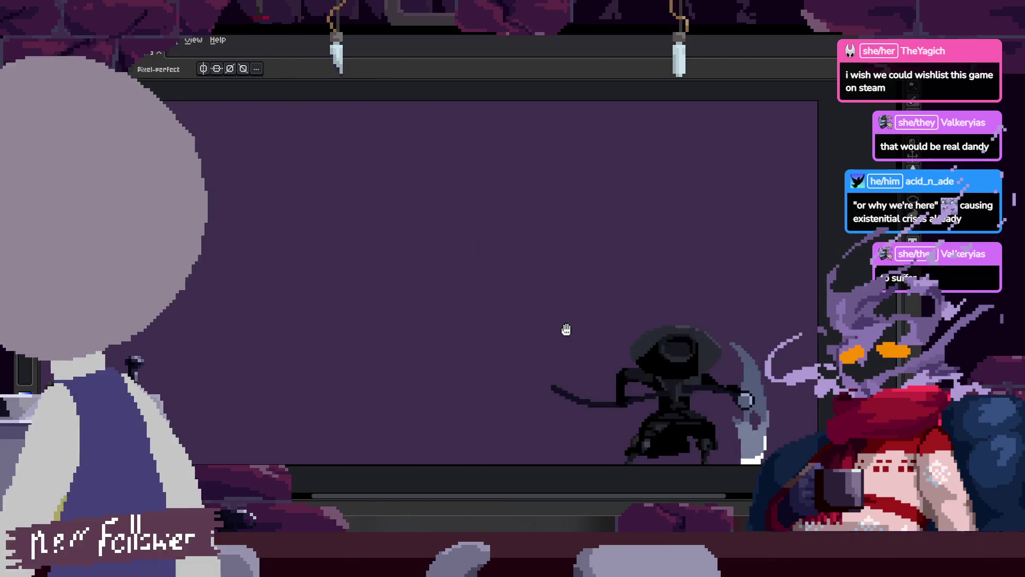
{"action": "key", "text": "Tab"}
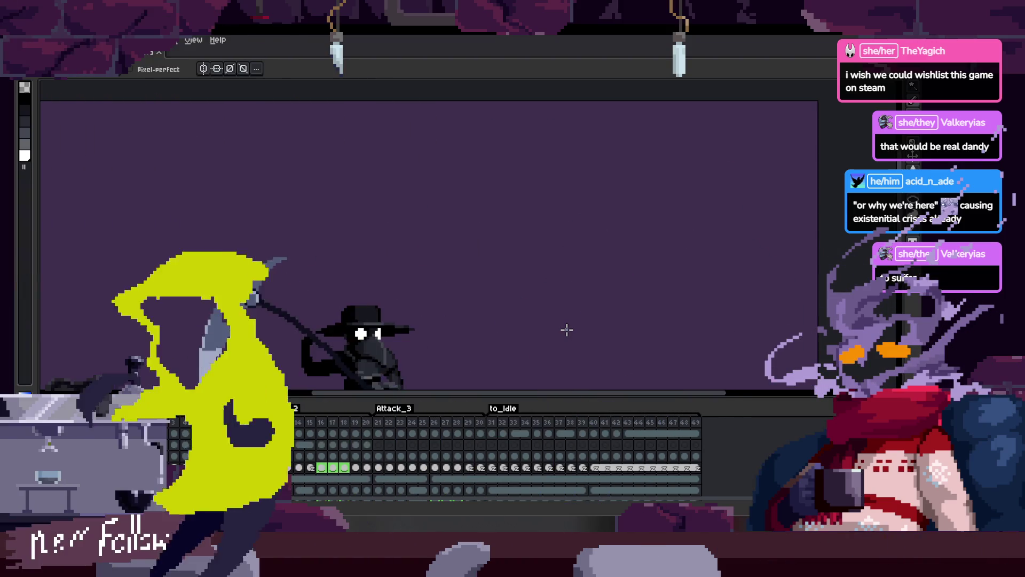
{"action": "key", "text": "Tab"}
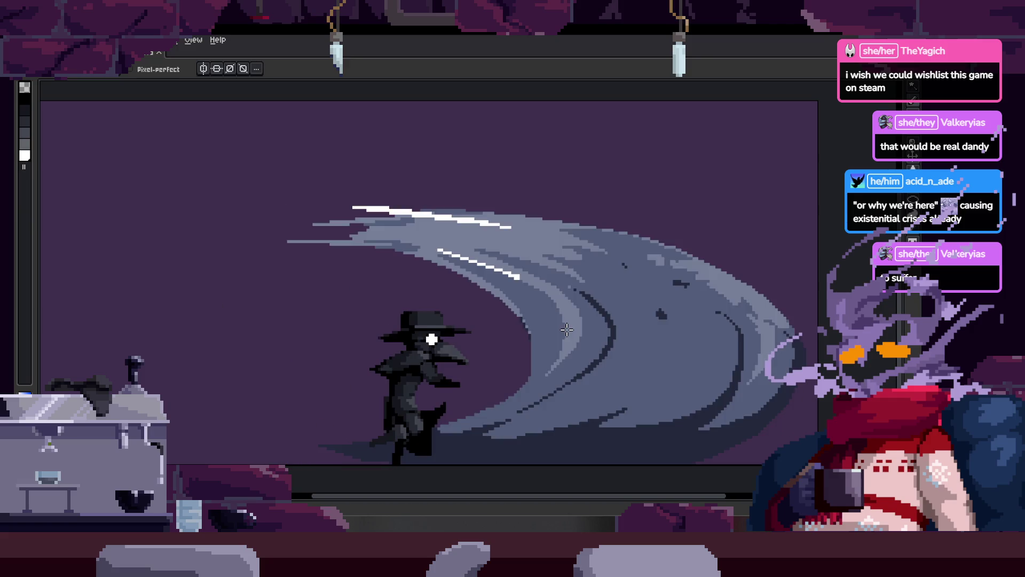
{"action": "key", "text": "ctrl+s"}
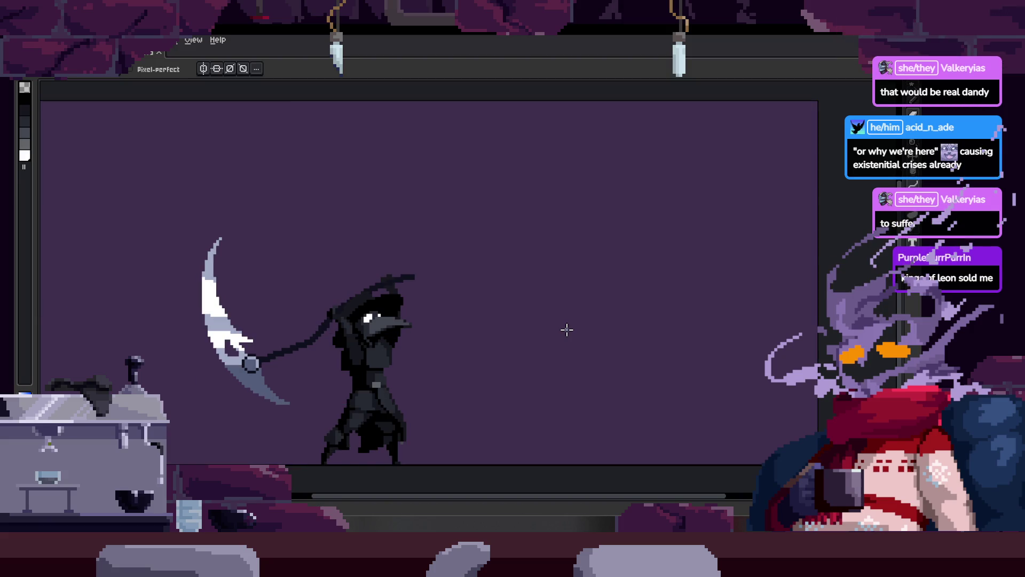
{"action": "key", "text": "Tab"}
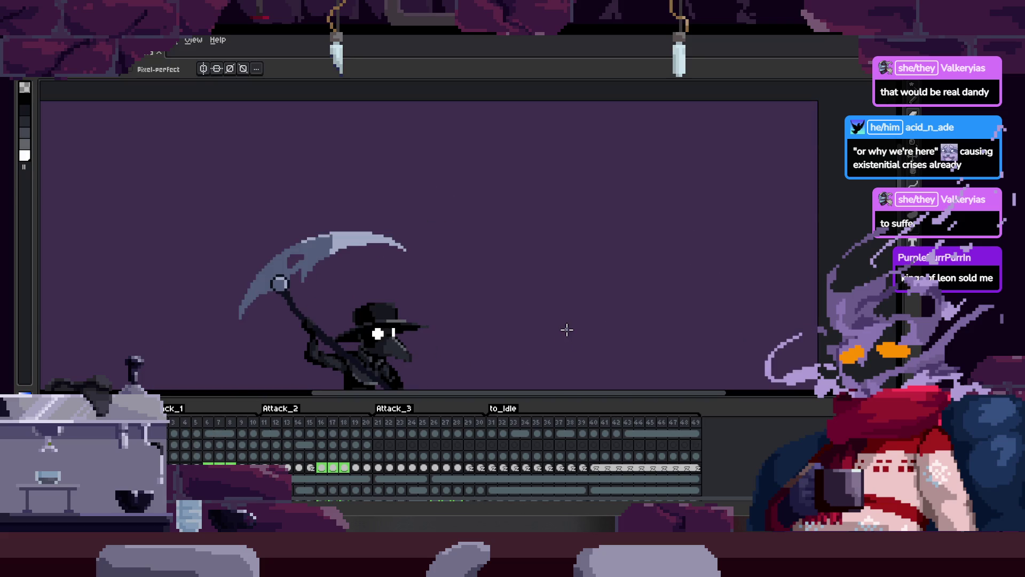
{"action": "key", "text": "Tab"}
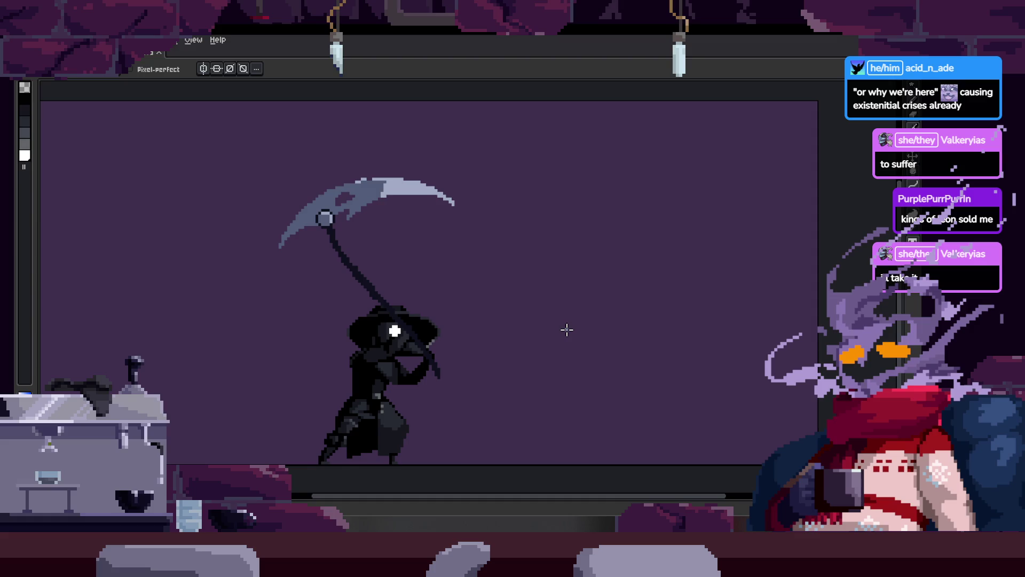
{"action": "key", "text": "Tab"}
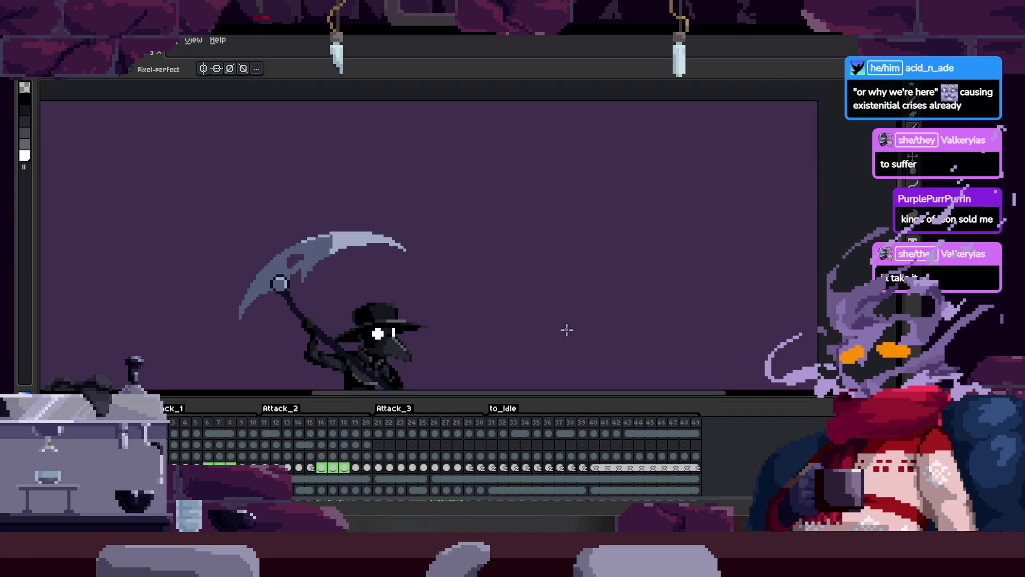
{"action": "key", "text": "Tab"}
{"action": "key", "text": "Tab"}
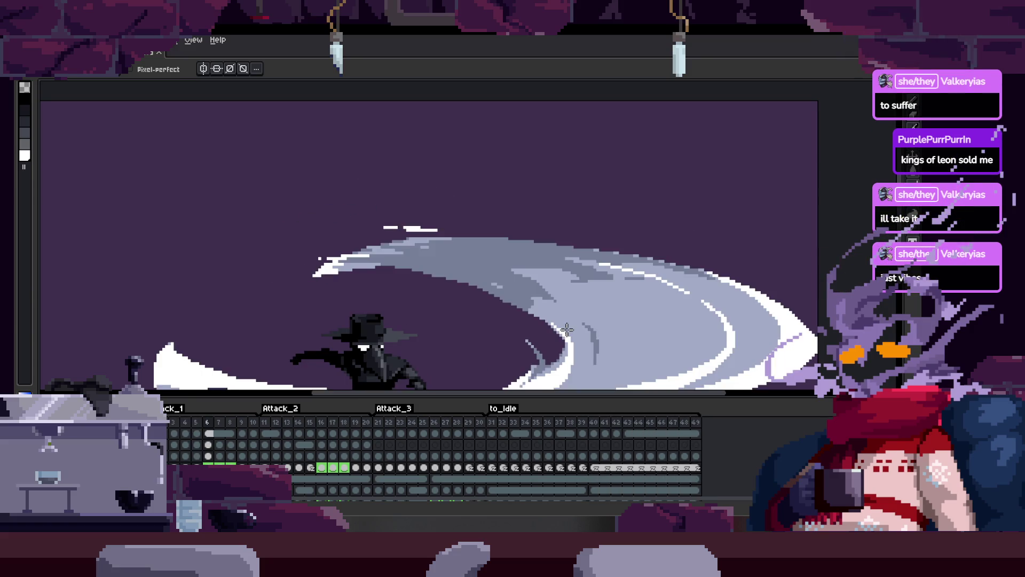
{"action": "key", "text": "Tab"}
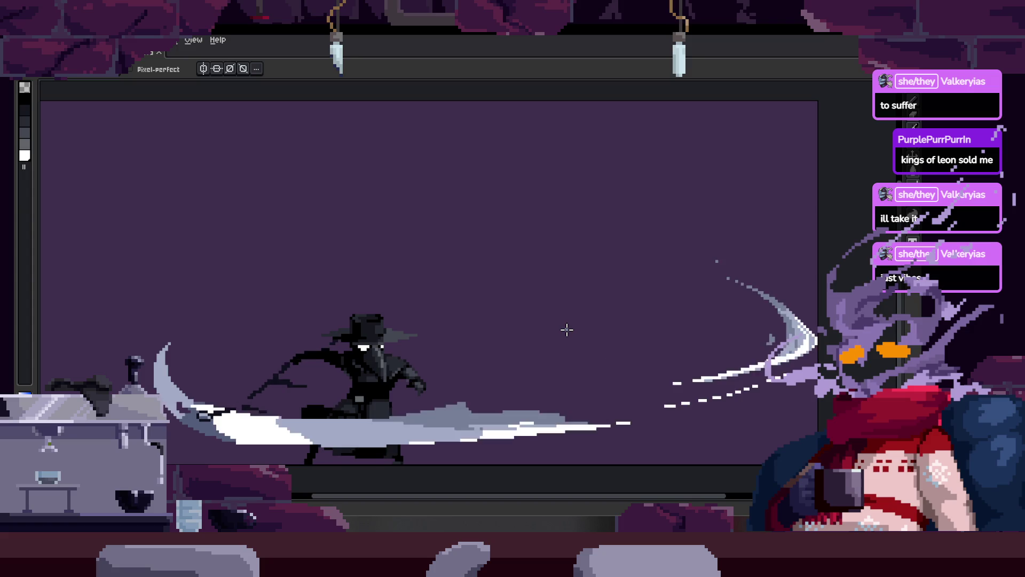
{"action": "key", "text": "Tab"}
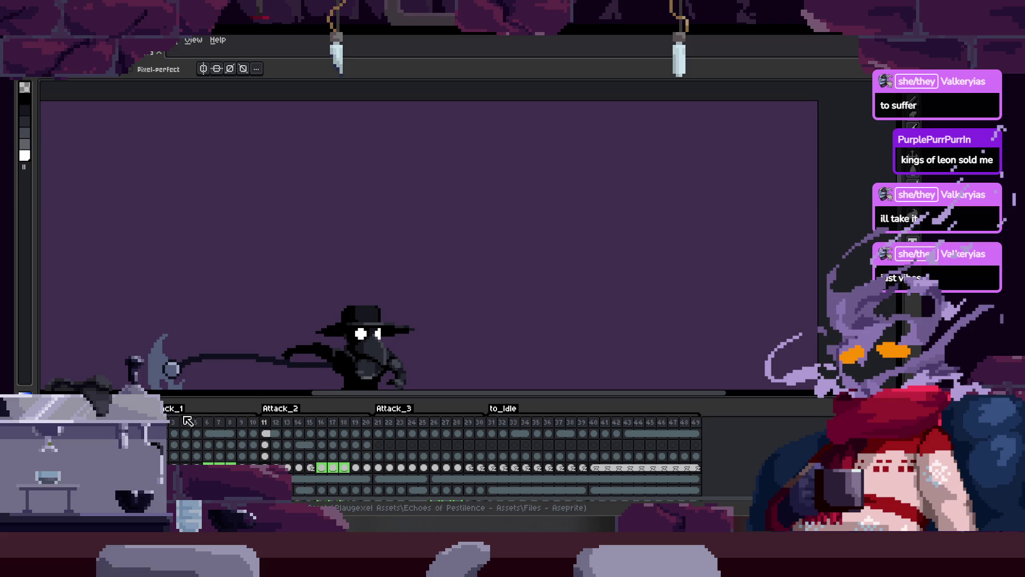
{"action": "key", "text": "Tab"}
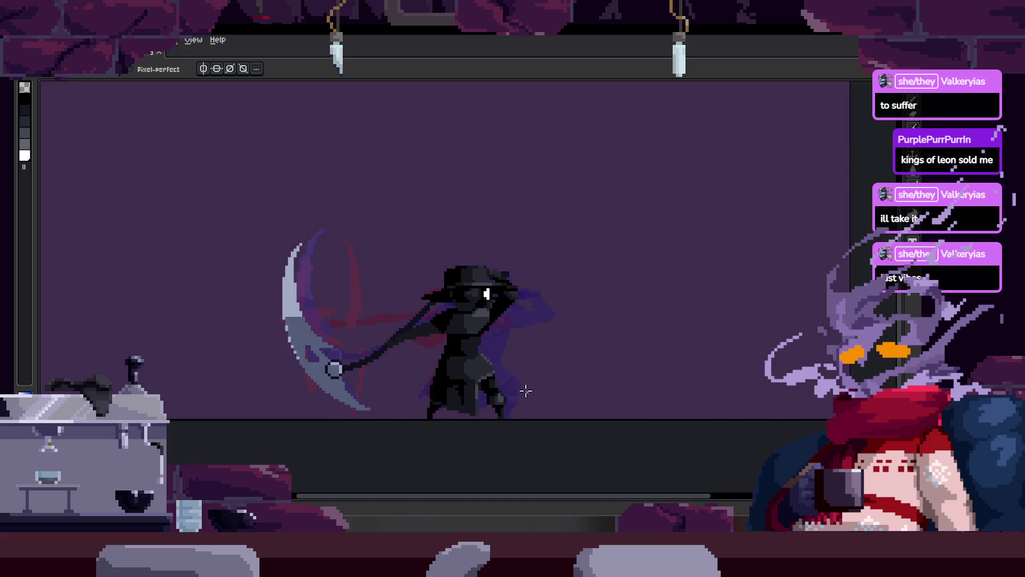
{"action": "scroll", "coordinate": [522, 338], "scroll_direction": "up", "scroll_amount": 2}
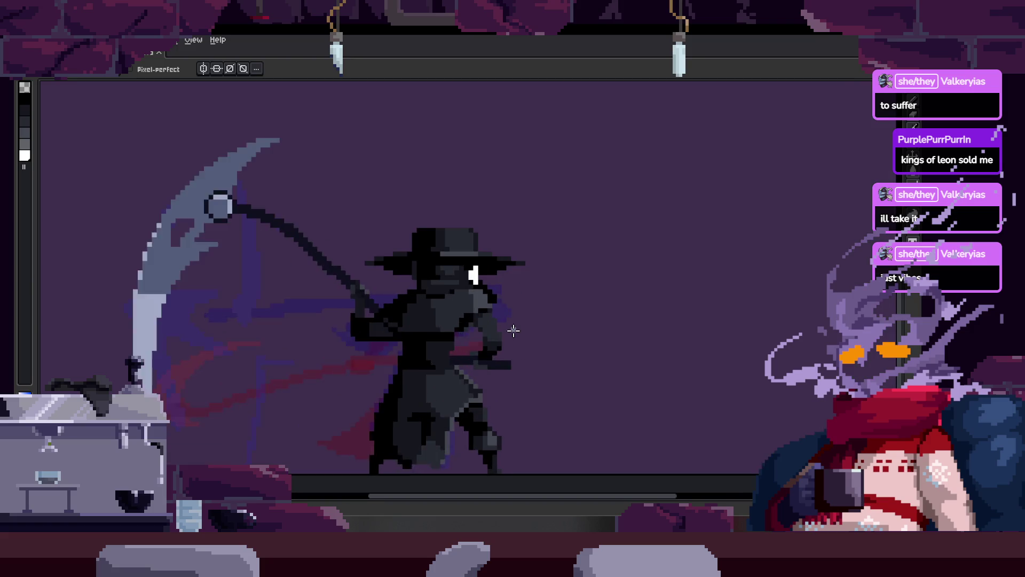
{"action": "scroll", "coordinate": [560, 343], "scroll_direction": "down", "scroll_amount": 2}
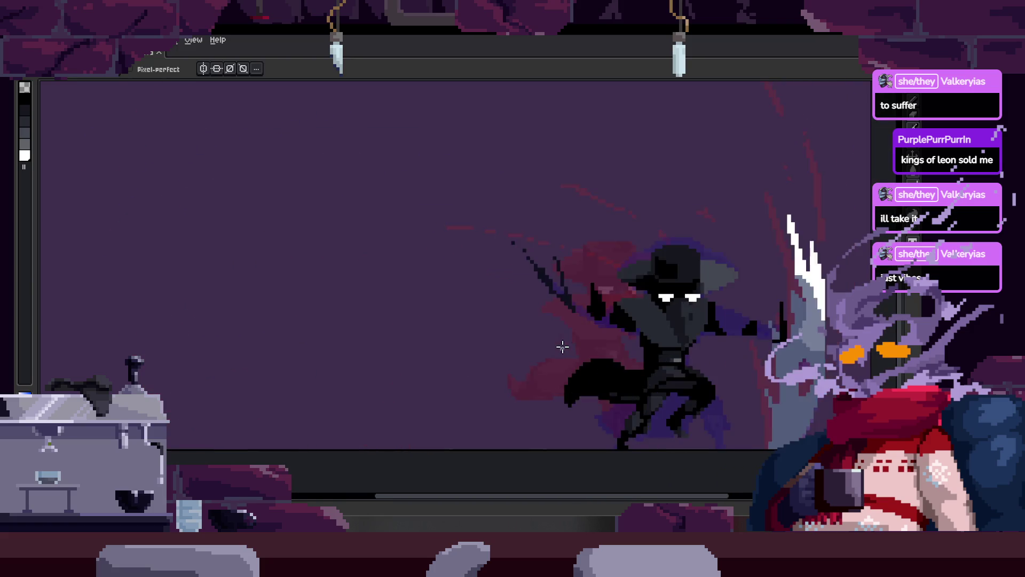
{"action": "scroll", "coordinate": [606, 333], "scroll_direction": "up", "scroll_amount": 2}
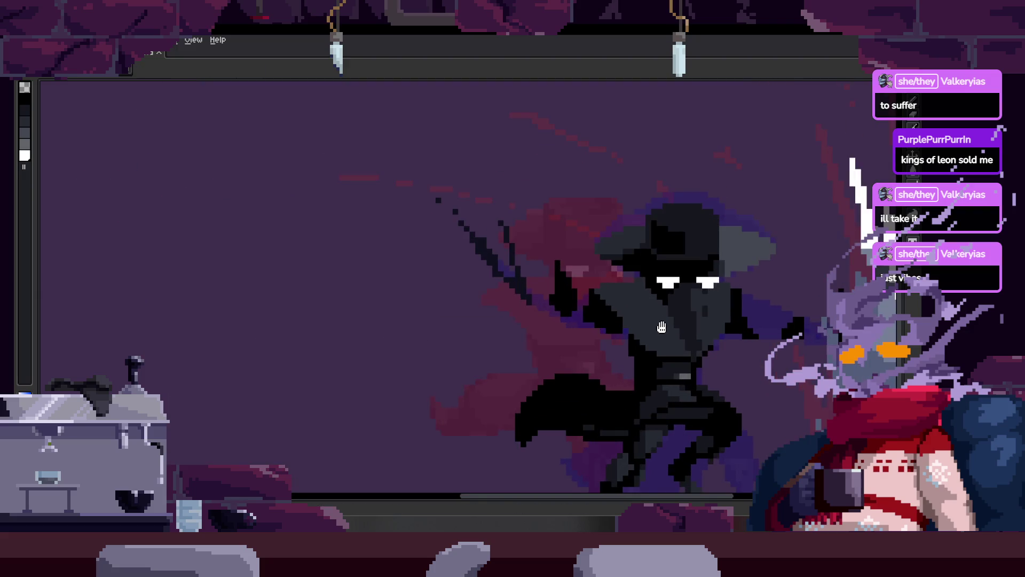
{"action": "scroll", "coordinate": [553, 357], "scroll_direction": "up", "scroll_amount": 2}
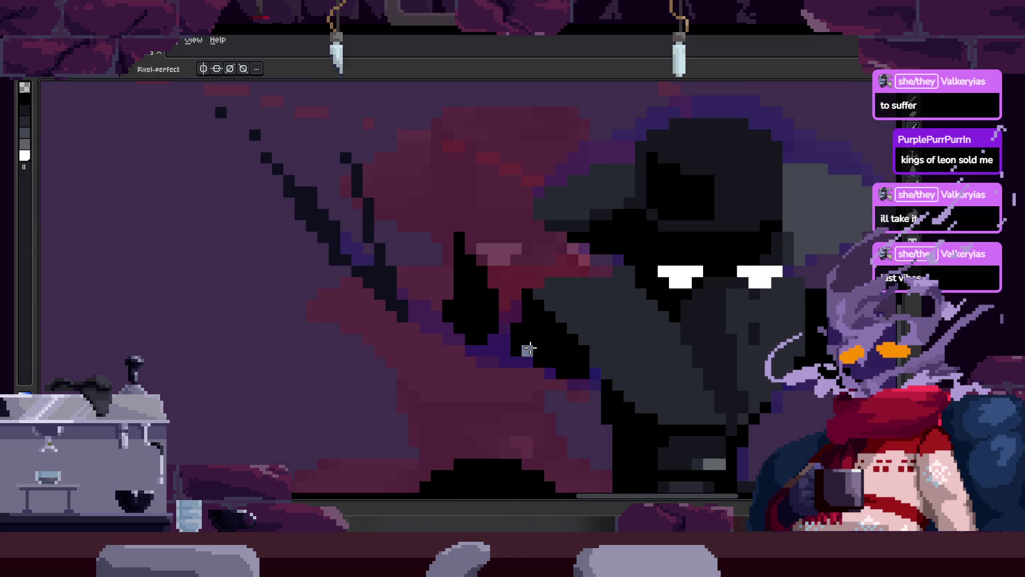
{"action": "scroll", "coordinate": [697, 286], "scroll_direction": "up", "scroll_amount": 1}
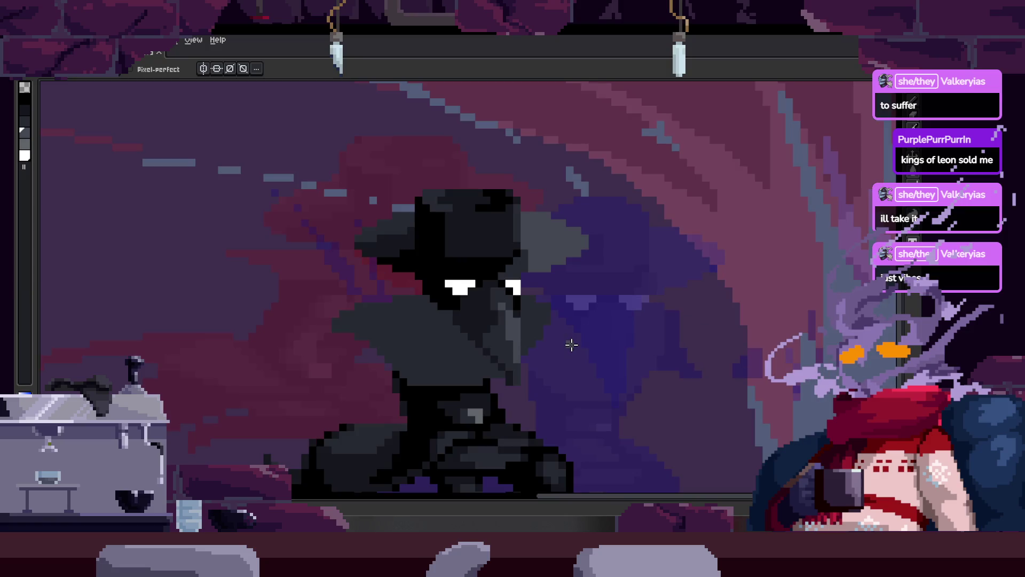
{"action": "scroll", "coordinate": [559, 344], "scroll_direction": "left", "scroll_amount": 3}
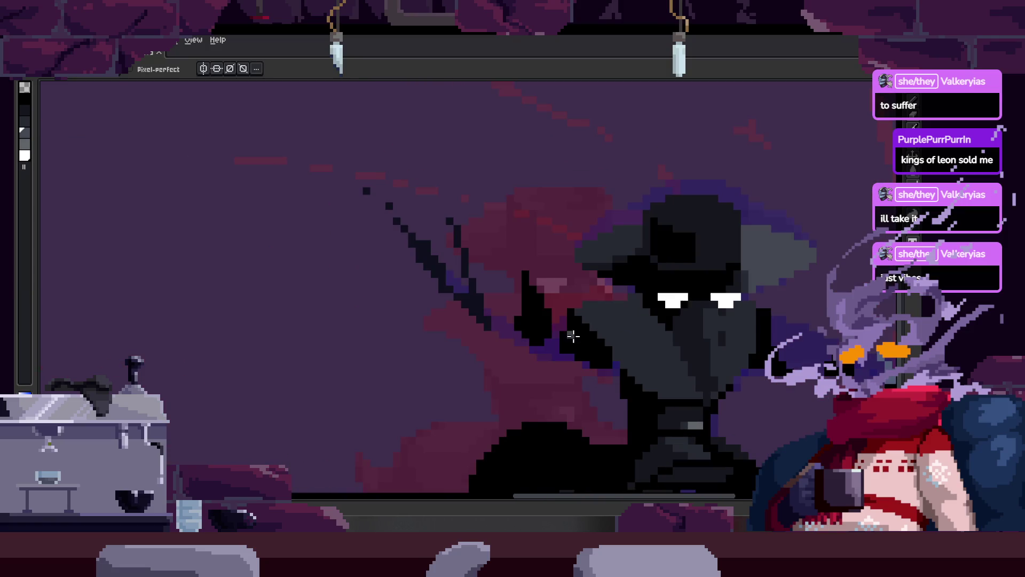
{"action": "scroll", "coordinate": [587, 331], "scroll_direction": "right", "scroll_amount": 1}
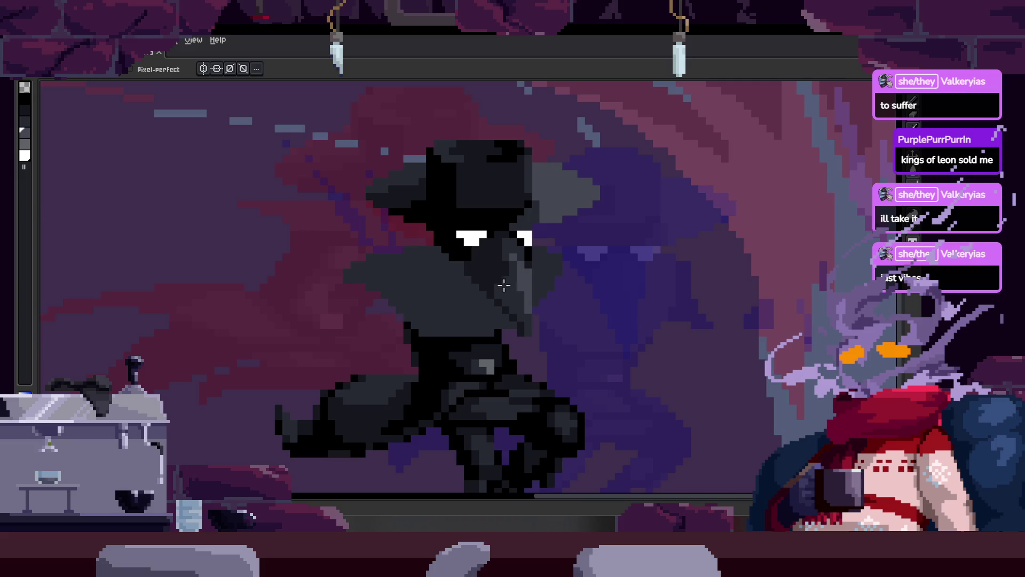
{"action": "key", "text": "i"}
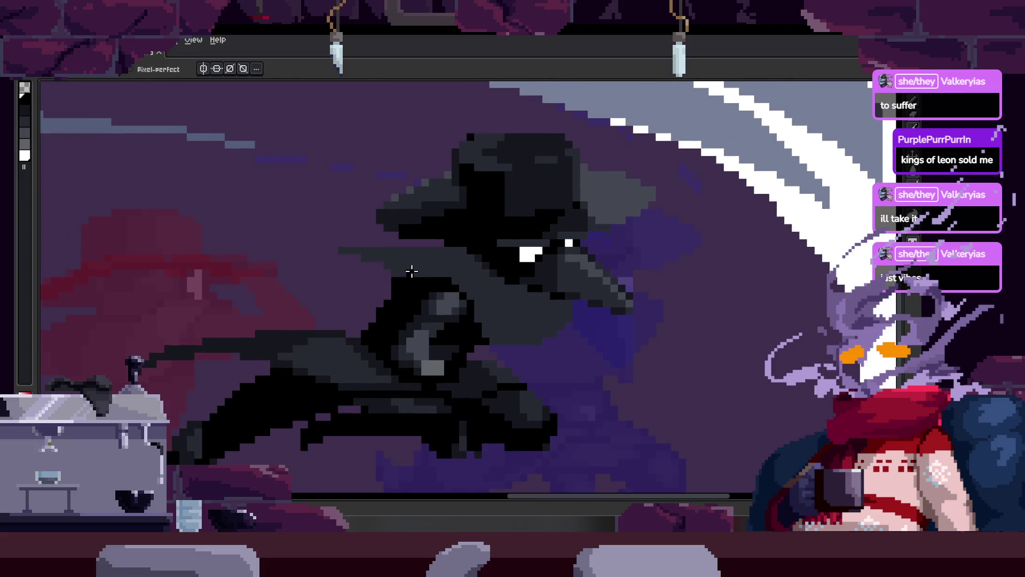
Step: Zoom into the cloak and paint six stray grey pixels black
{"action": "scroll", "coordinate": [428, 286], "scroll_direction": "up", "scroll_amount": 1}
{"action": "scroll", "coordinate": [429, 286], "scroll_direction": "up", "scroll_amount": 1}
{"action": "scroll", "coordinate": [430, 286], "scroll_direction": "up", "scroll_amount": 1}
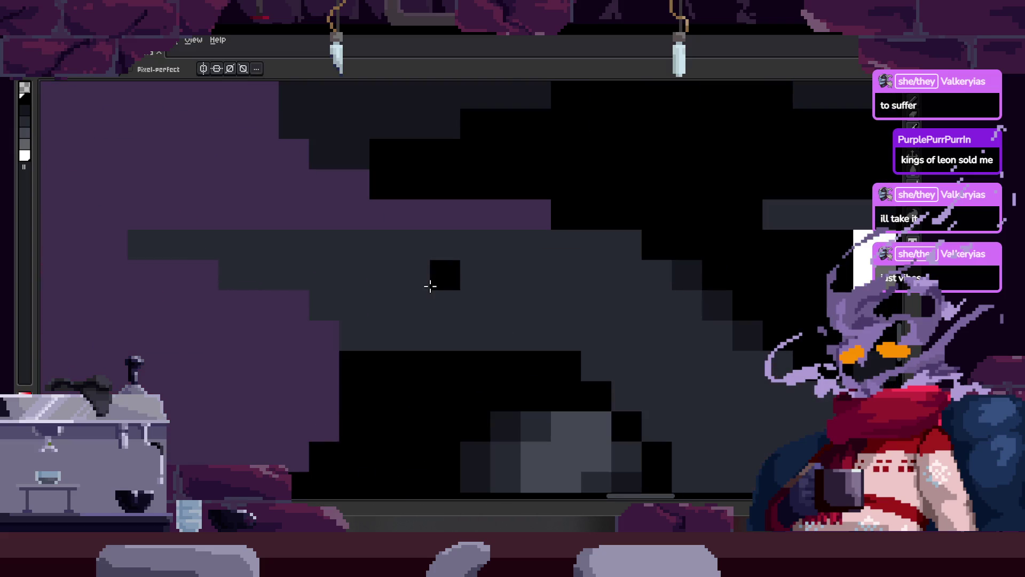
{"action": "left_click_drag", "start_coordinate": [436, 296], "coordinate": [501, 305]}
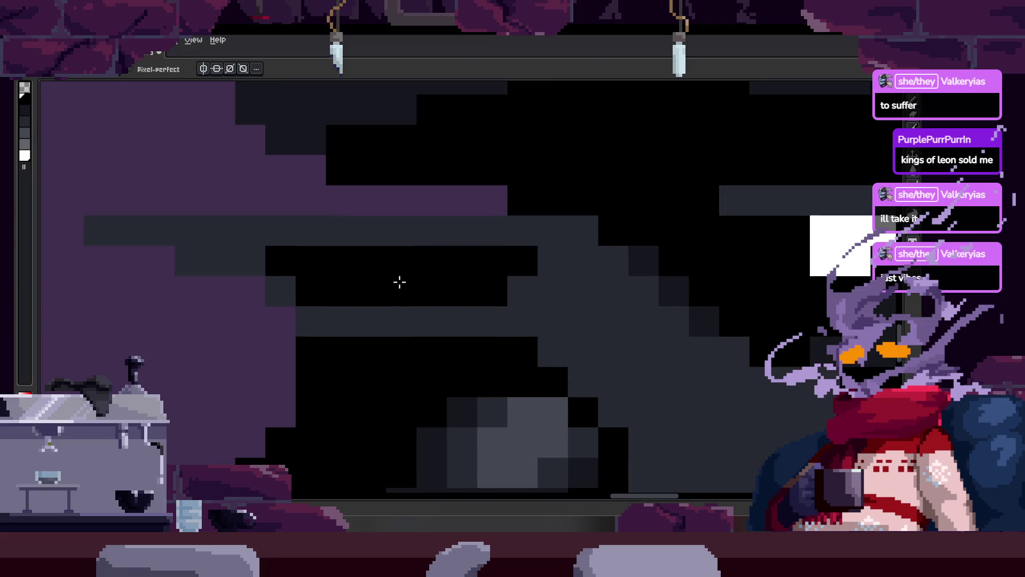
{"action": "scroll", "coordinate": [462, 315], "scroll_direction": "up", "scroll_amount": 1}
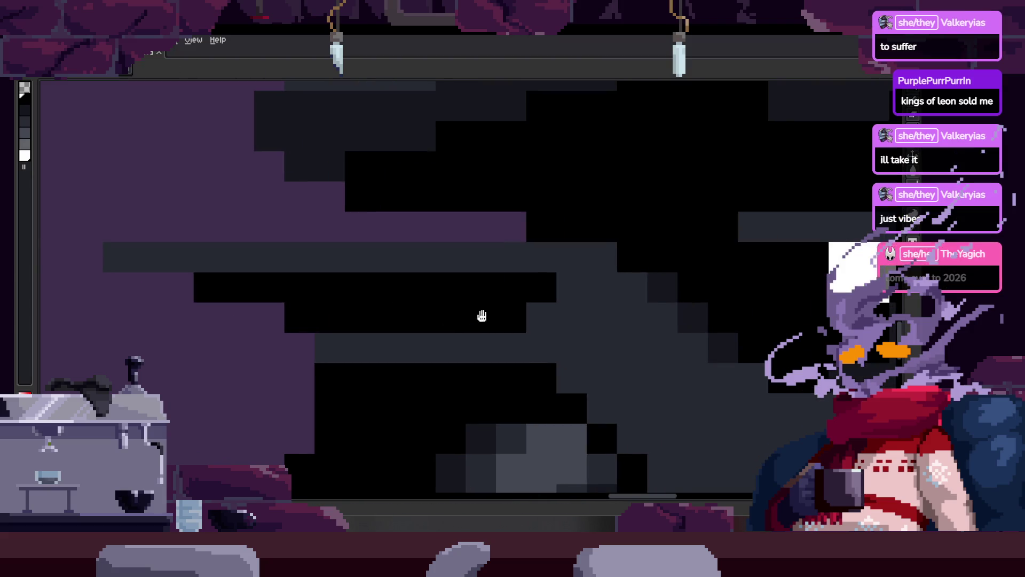
{"action": "key", "text": "i"}
{"action": "key", "text": "b"}
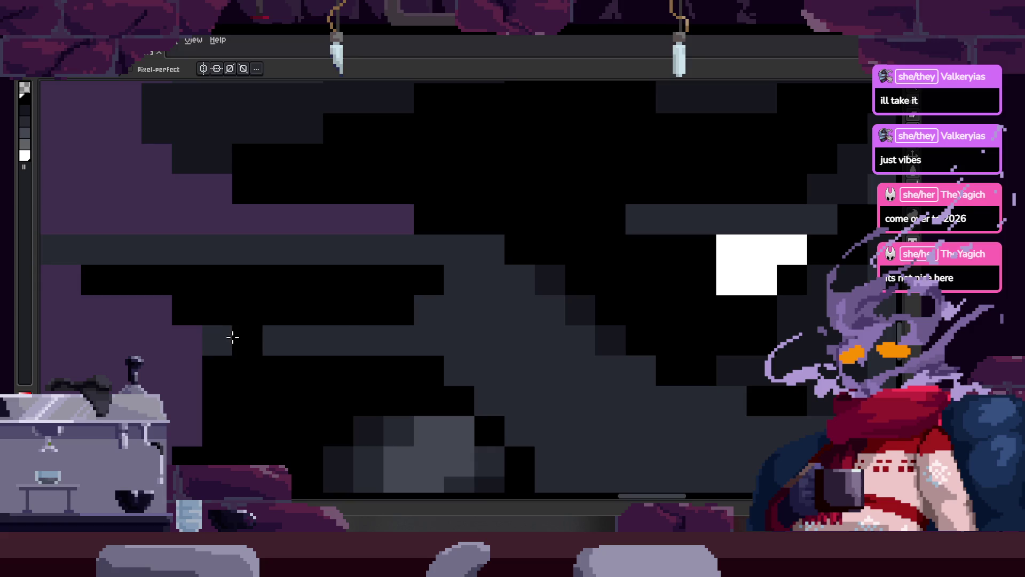
{"action": "left_click_drag", "start_coordinate": [426, 322], "coordinate": [490, 296]}
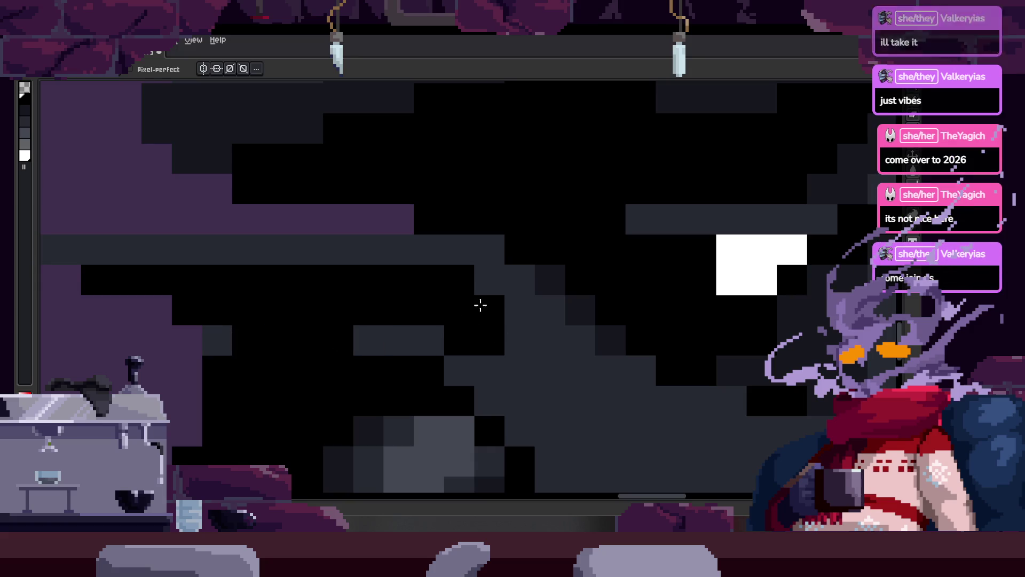
Step: Fill a row of cloak pixels with black
{"action": "key", "text": "h"}
{"action": "left_click_drag", "start_coordinate": [342, 306], "coordinate": [511, 352]}
{"action": "key", "text": "b"}
{"action": "left_click_drag", "start_coordinate": [347, 296], "coordinate": [598, 297]}
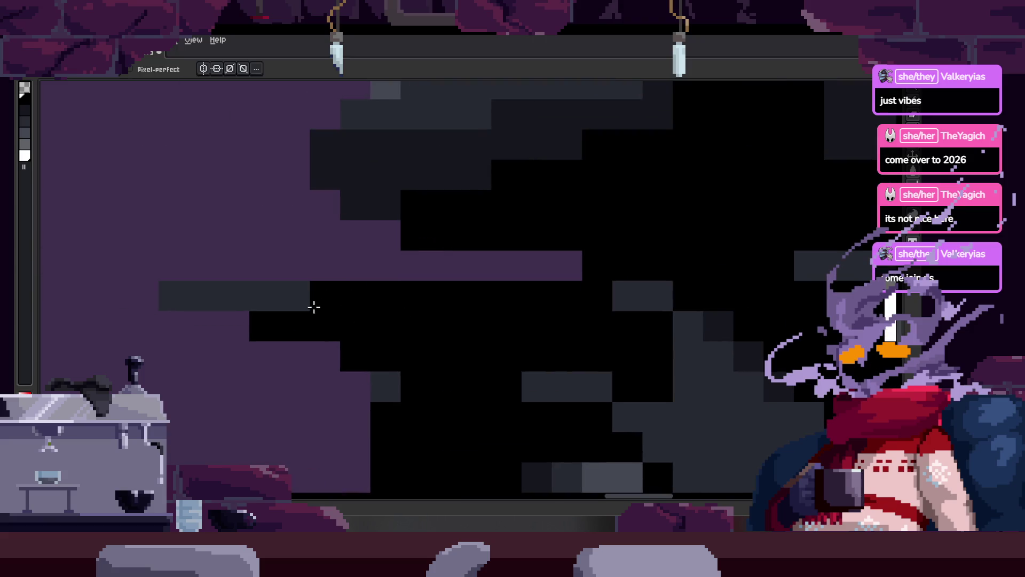
{"action": "left_click_drag", "start_coordinate": [457, 334], "coordinate": [406, 317]}
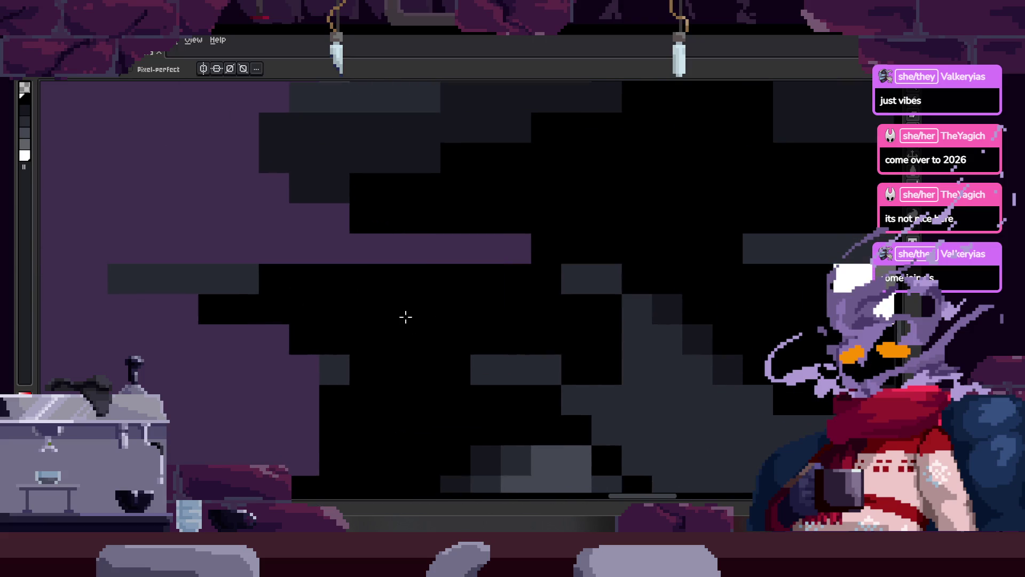
Step: Paint three lower-cloak tiles and two more grey tiles a darker grey
{"action": "scroll", "coordinate": [406, 317], "scroll_direction": "down", "scroll_amount": 2}
{"action": "scroll", "coordinate": [493, 331], "scroll_direction": "up", "scroll_amount": 1}
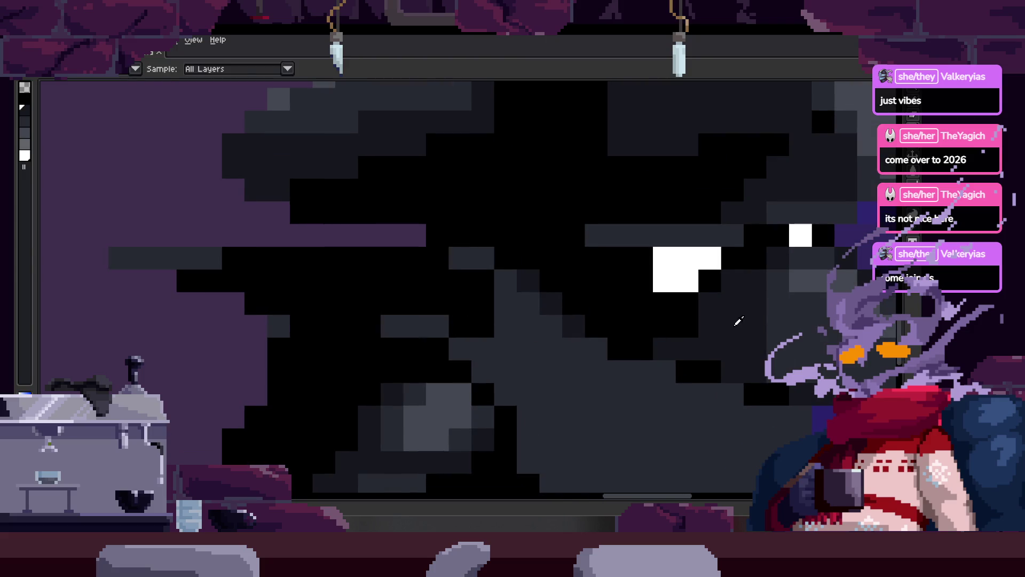
{"action": "left_click_drag", "start_coordinate": [504, 375], "coordinate": [470, 347]}
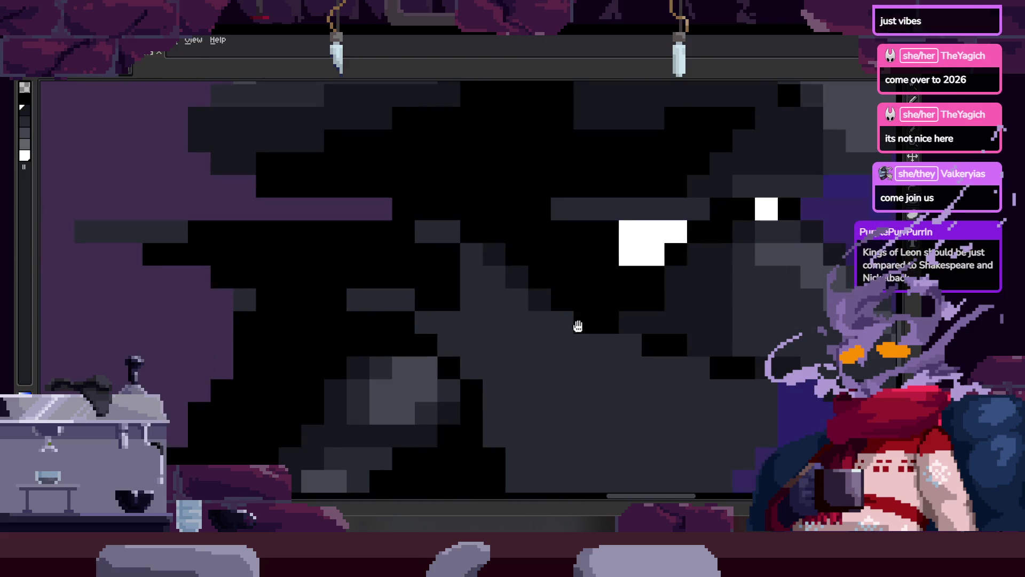
{"action": "left_click_drag", "start_coordinate": [577, 326], "coordinate": [524, 374]}
{"action": "scroll", "coordinate": [324, 351], "scroll_direction": "up", "scroll_amount": 2}
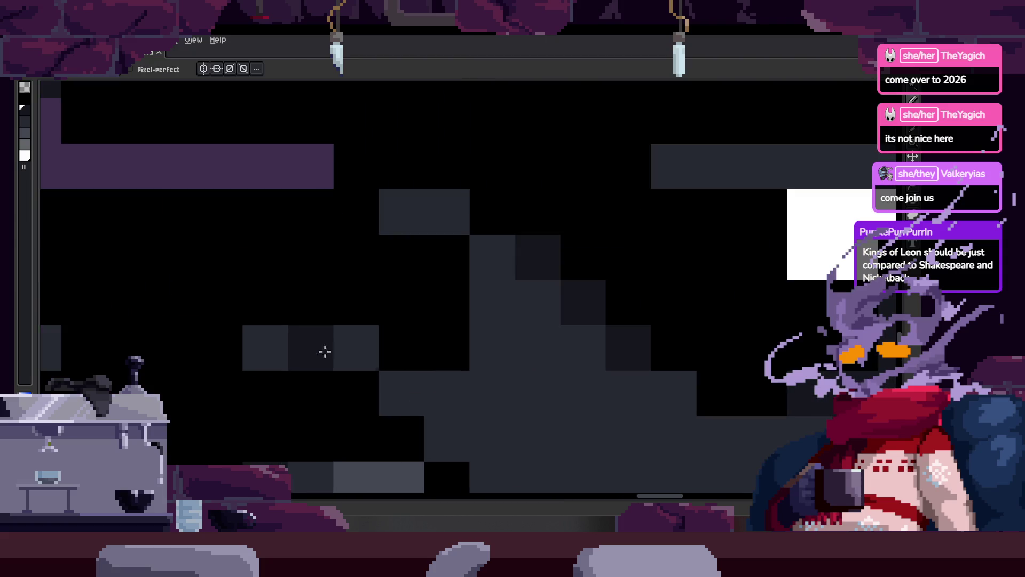
{"action": "left_click_drag", "start_coordinate": [346, 345], "coordinate": [624, 361]}
{"action": "left_click_drag", "start_coordinate": [162, 277], "coordinate": [302, 277]}
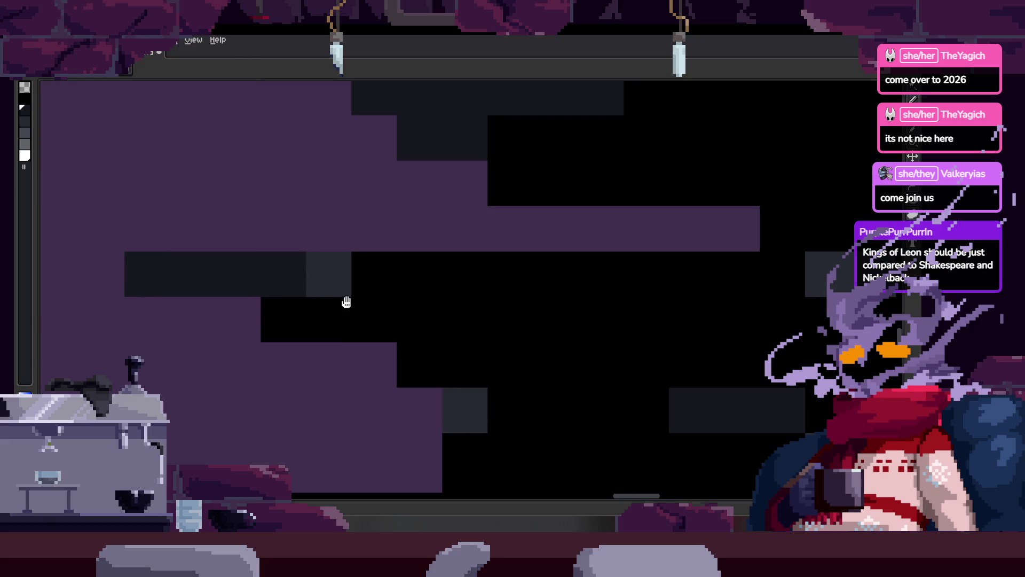
{"action": "scroll", "coordinate": [349, 293], "scroll_direction": "right", "scroll_amount": 2}
{"action": "left_click", "coordinate": [419, 364]}
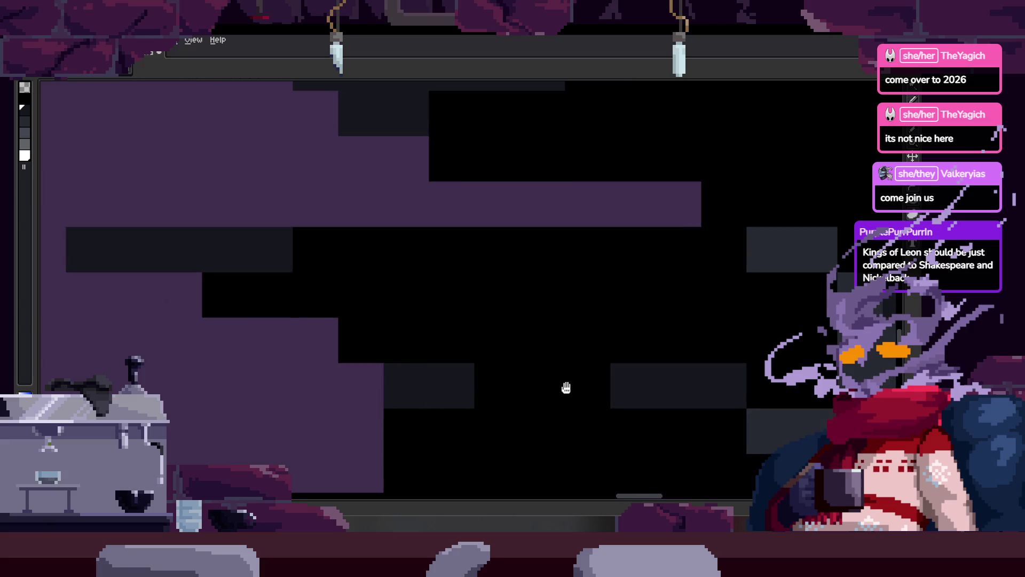
{"action": "left_click_drag", "start_coordinate": [566, 388], "coordinate": [469, 336]}
Step: Darken further tiles along the body shading and add a darker shading pixel
{"action": "scroll", "coordinate": [427, 288], "scroll_direction": "right", "scroll_amount": 3}
{"action": "left_click", "coordinate": [412, 260]}
{"action": "scroll", "coordinate": [472, 280], "scroll_direction": "down", "scroll_amount": 1}
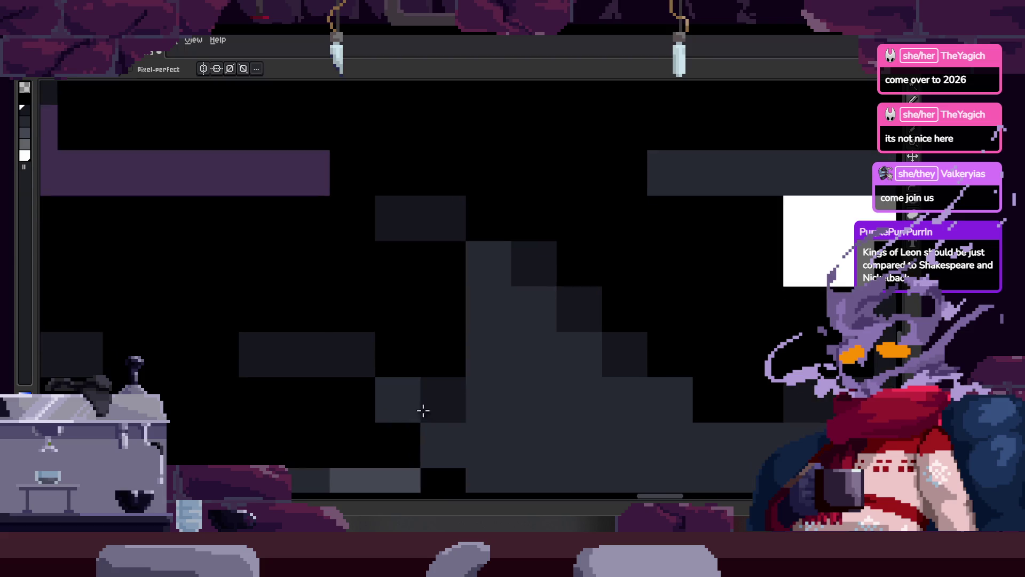
{"action": "left_click_drag", "start_coordinate": [421, 411], "coordinate": [491, 300]}
{"action": "scroll", "coordinate": [469, 377], "scroll_direction": "down", "scroll_amount": 3}
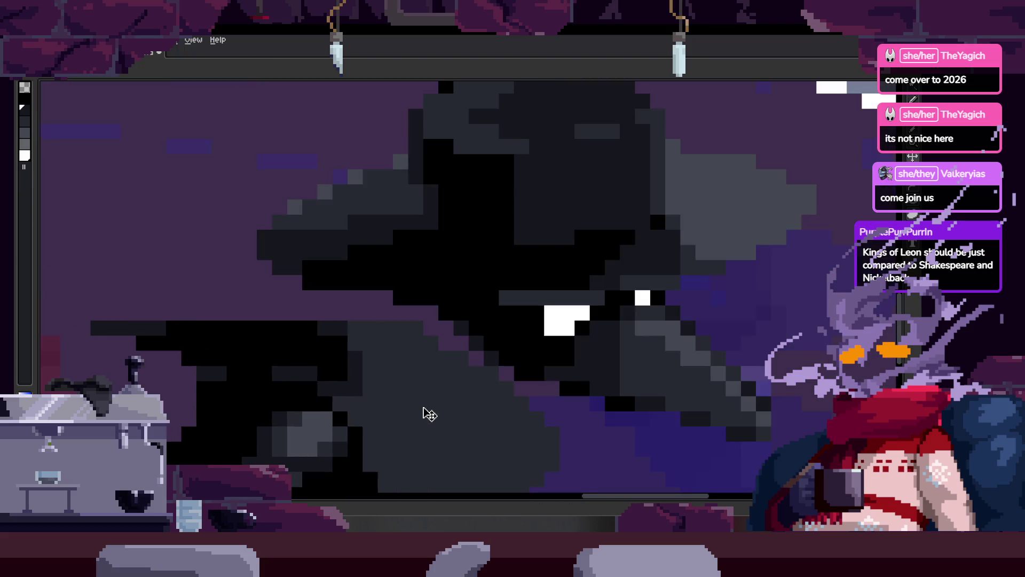
{"action": "scroll", "coordinate": [456, 344], "scroll_direction": "up", "scroll_amount": 2}
{"action": "left_click_drag", "start_coordinate": [456, 344], "coordinate": [487, 366]}
{"action": "scroll", "coordinate": [435, 376], "scroll_direction": "right", "scroll_amount": 3}
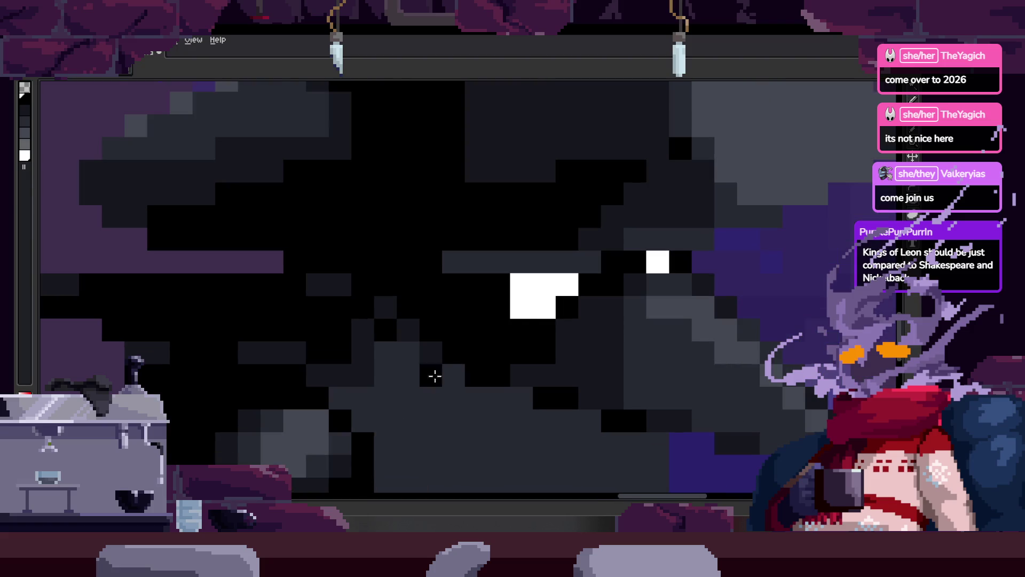
{"action": "scroll", "coordinate": [454, 374], "scroll_direction": "right", "scroll_amount": 3}
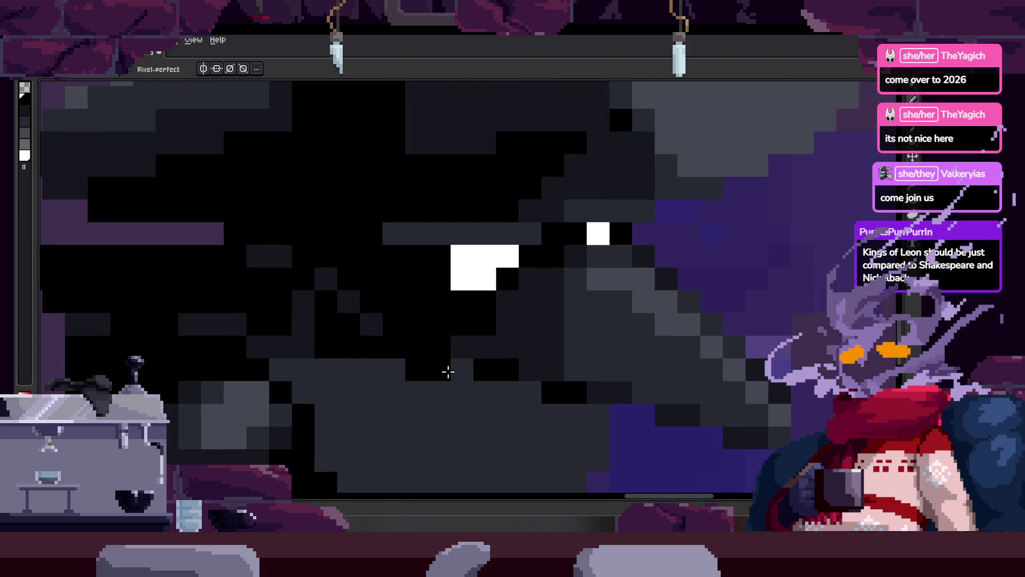
{"action": "scroll", "coordinate": [459, 345], "scroll_direction": "down", "scroll_amount": 3}
{"action": "scroll", "coordinate": [481, 356], "scroll_direction": "down", "scroll_amount": 2}
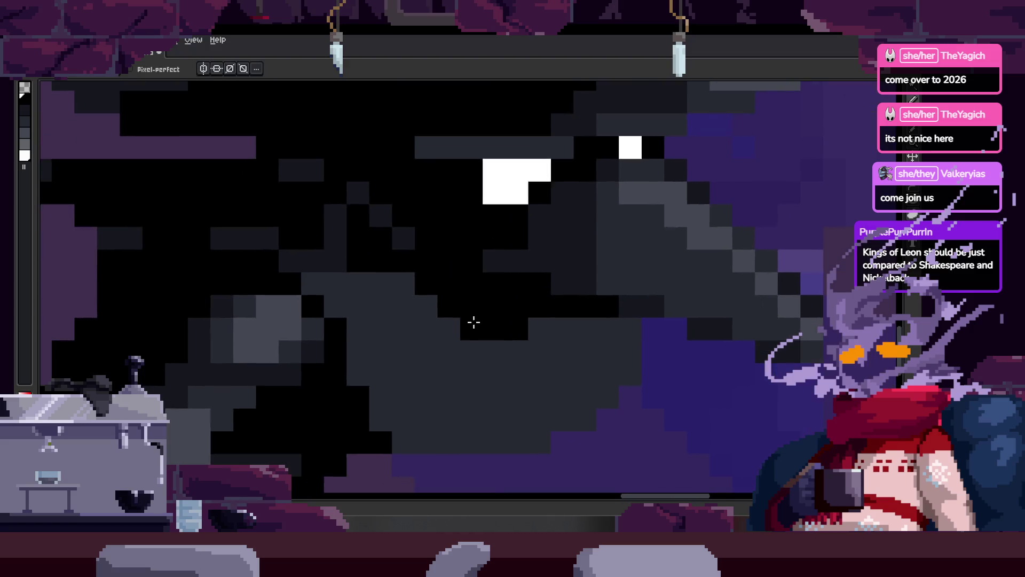
{"action": "scroll", "coordinate": [415, 277], "scroll_direction": "down", "scroll_amount": 3}
{"action": "left_click", "coordinate": [415, 277]}
Step: Zoom and pan to inspect the lower part of the cloak shading
{"action": "scroll", "coordinate": [433, 334], "scroll_direction": "up", "scroll_amount": 5}
{"action": "scroll", "coordinate": [502, 358], "scroll_direction": "up", "scroll_amount": 1}
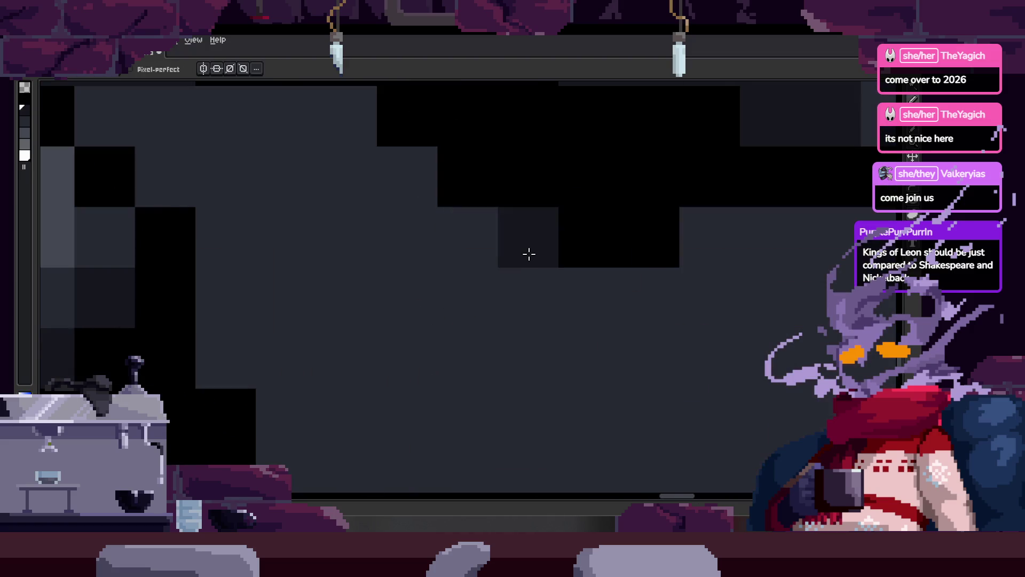
{"action": "scroll", "coordinate": [503, 328], "scroll_direction": "down", "scroll_amount": 1}
{"action": "scroll", "coordinate": [449, 398], "scroll_direction": "up", "scroll_amount": 1}
{"action": "scroll", "coordinate": [464, 389], "scroll_direction": "down", "scroll_amount": 1}
{"action": "scroll", "coordinate": [464, 389], "scroll_direction": "up", "scroll_amount": 1}
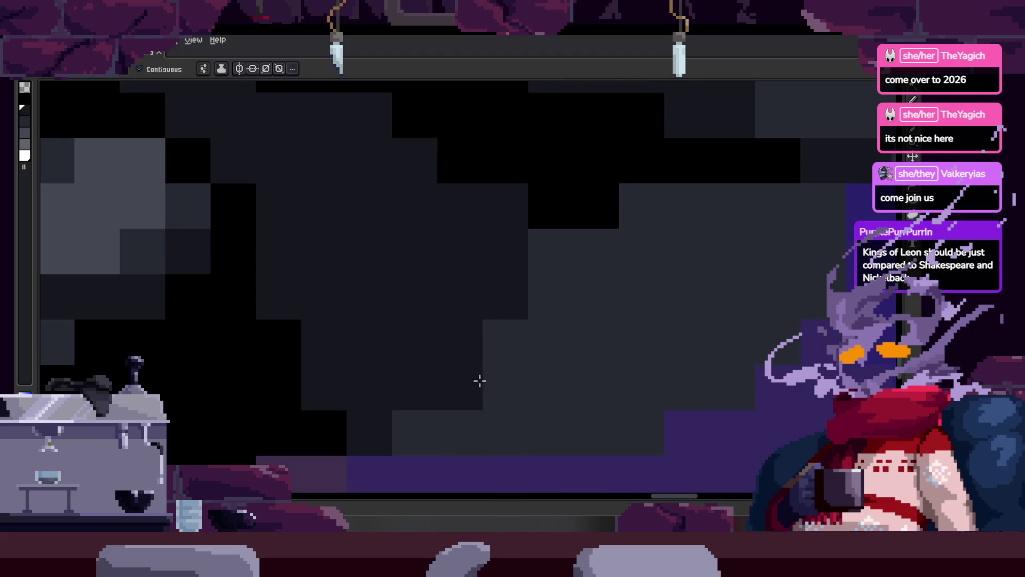
{"action": "left_click_drag", "start_coordinate": [547, 392], "coordinate": [476, 438]}
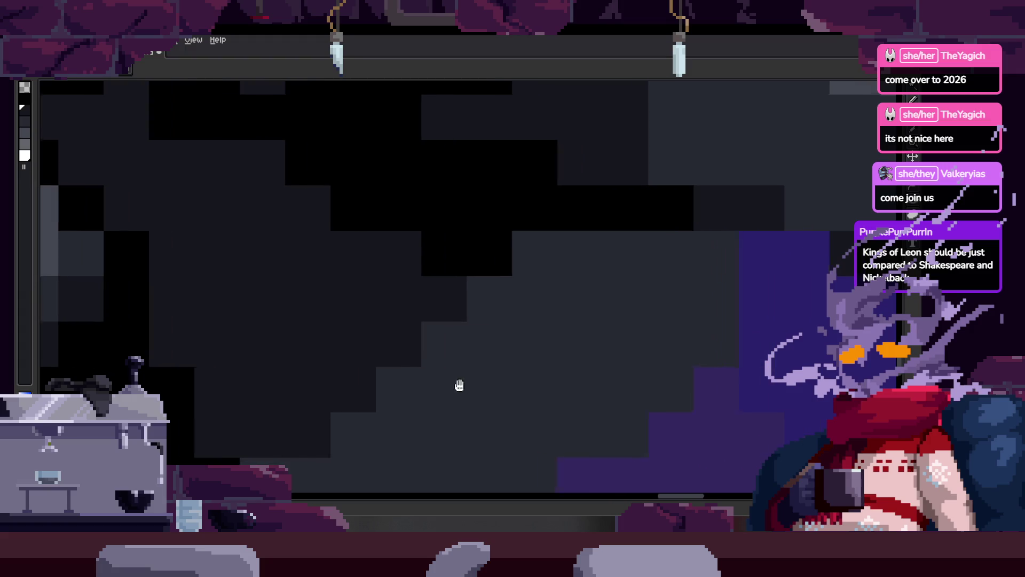
{"action": "scroll", "coordinate": [458, 385], "scroll_direction": "right", "scroll_amount": 2}
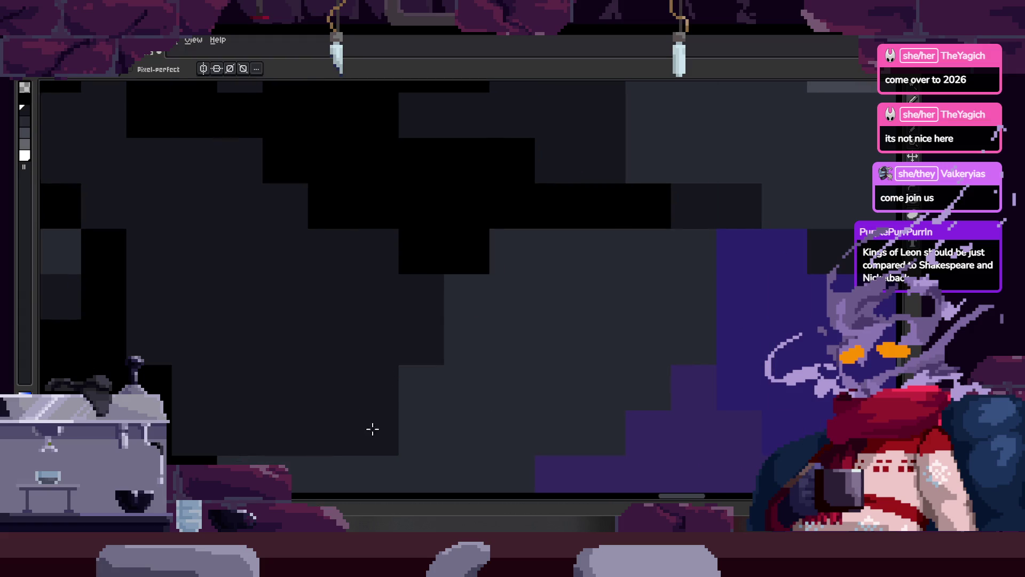
{"action": "scroll", "coordinate": [421, 406], "scroll_direction": "down", "scroll_amount": 1}
{"action": "scroll", "coordinate": [444, 389], "scroll_direction": "down", "scroll_amount": 1}
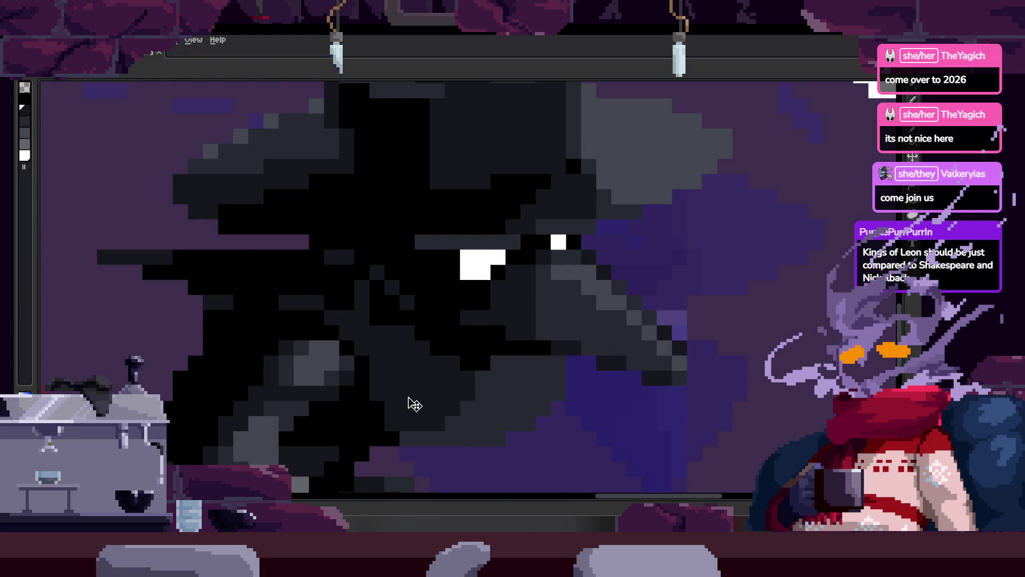
Step: Magic-wand select the contiguous black body area and save the sprite
{"action": "key", "text": "w"}
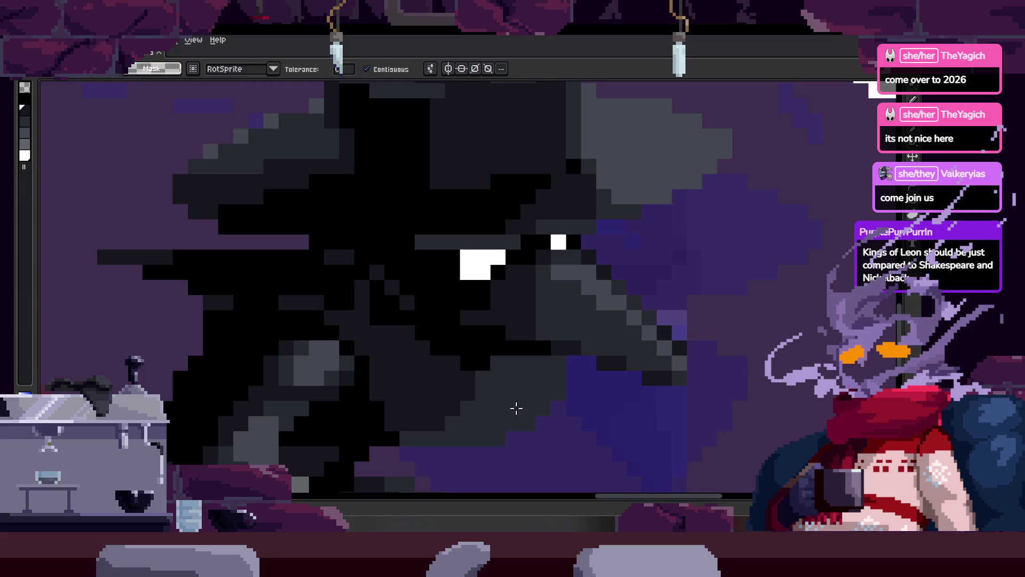
{"action": "left_click", "coordinate": [515, 408]}
{"action": "scroll", "coordinate": [515, 407], "scroll_direction": "up", "scroll_amount": 2}
{"action": "scroll", "coordinate": [604, 421], "scroll_direction": "down", "scroll_amount": 2}
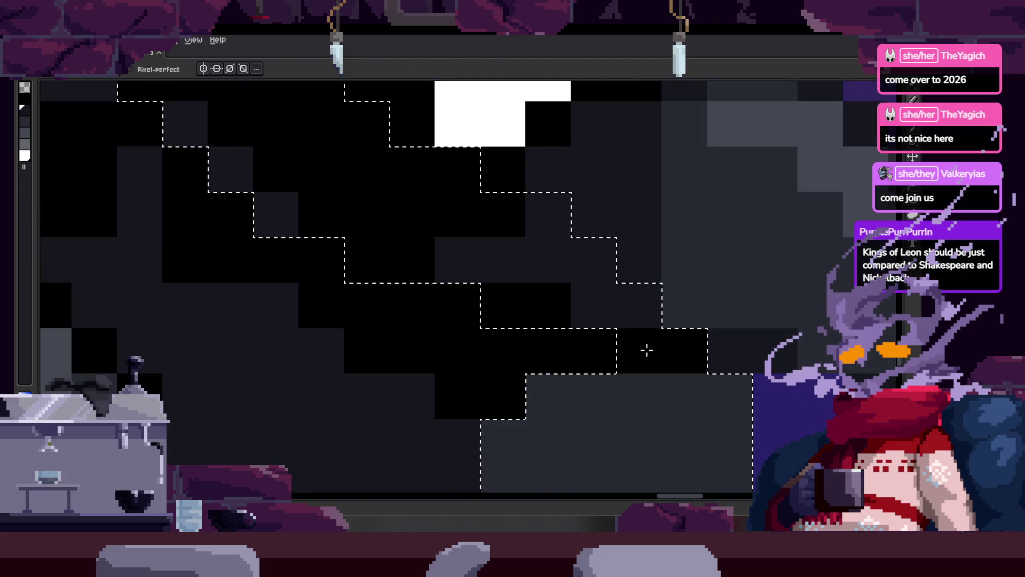
{"action": "scroll", "coordinate": [551, 272], "scroll_direction": "down", "scroll_amount": 1}
{"action": "key", "text": "ctrl+s"}
{"action": "scroll", "coordinate": [488, 295], "scroll_direction": "up", "scroll_amount": 1}
{"action": "scroll", "coordinate": [481, 378], "scroll_direction": "down", "scroll_amount": 1}
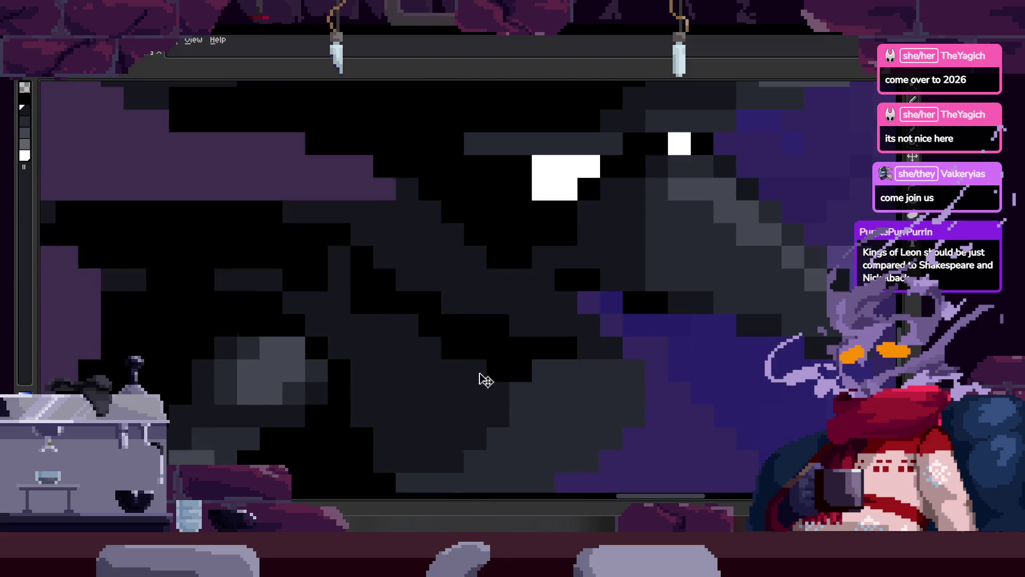
{"action": "scroll", "coordinate": [498, 366], "scroll_direction": "down", "scroll_amount": 2}
{"action": "scroll", "coordinate": [498, 366], "scroll_direction": "up", "scroll_amount": 1}
{"action": "scroll", "coordinate": [462, 319], "scroll_direction": "up", "scroll_amount": 2}
Step: Sample a colour from the sprite and paint a short row of grey pixels on the face
{"action": "key", "text": "i"}
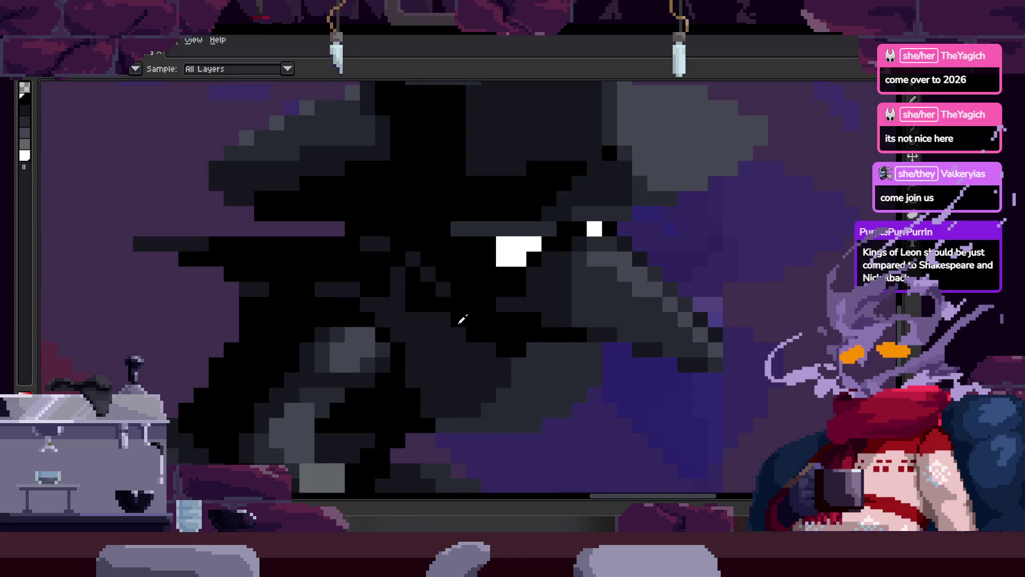
{"action": "scroll", "coordinate": [468, 318], "scroll_direction": "up", "scroll_amount": 1}
{"action": "key", "text": "b"}
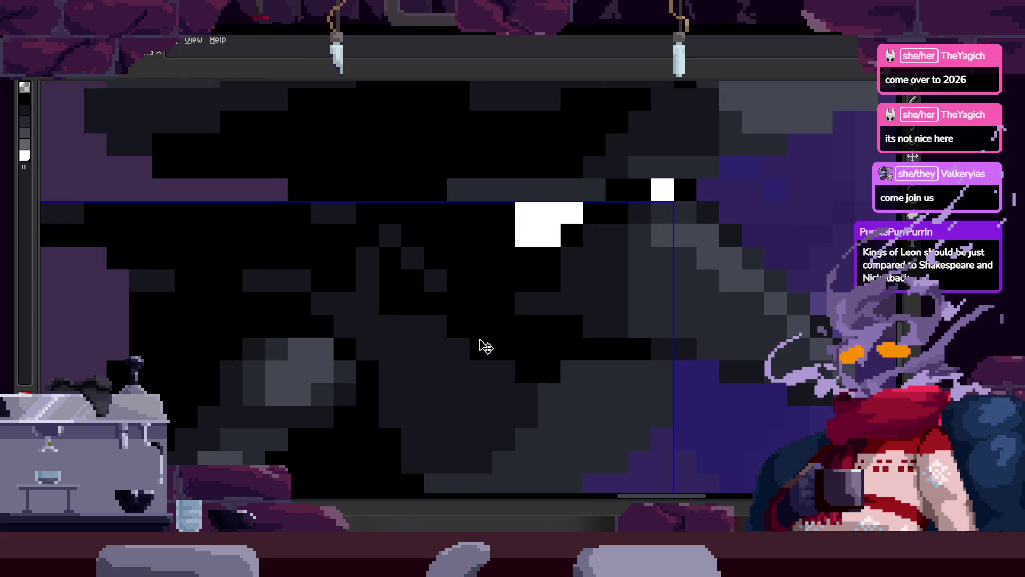
{"action": "scroll", "coordinate": [485, 332], "scroll_direction": "up", "scroll_amount": 1}
{"action": "scroll", "coordinate": [431, 320], "scroll_direction": "down", "scroll_amount": 1}
{"action": "scroll", "coordinate": [471, 334], "scroll_direction": "up", "scroll_amount": 1}
{"action": "key", "text": "space"}
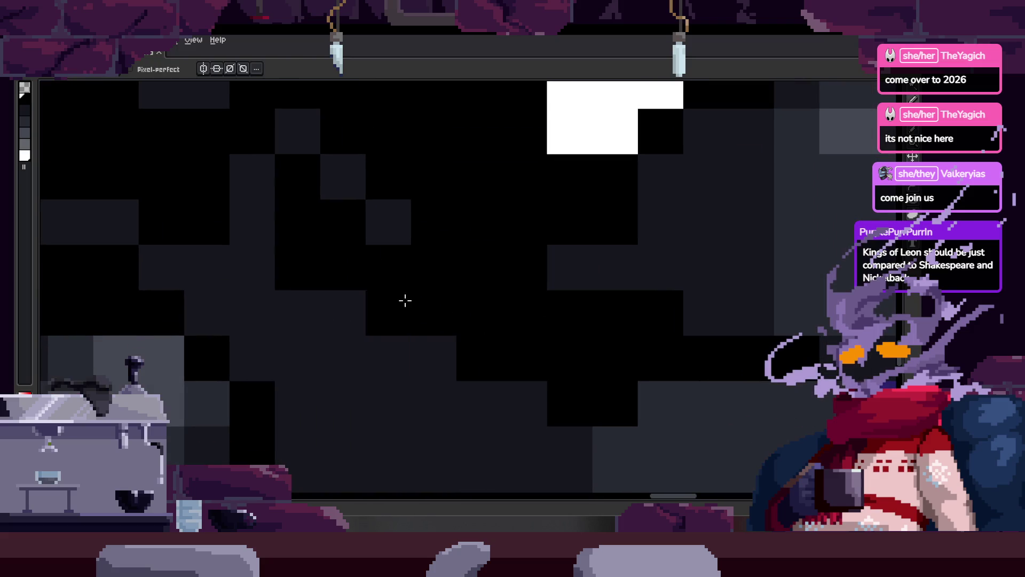
{"action": "left_click_drag", "start_coordinate": [436, 307], "coordinate": [483, 329]}
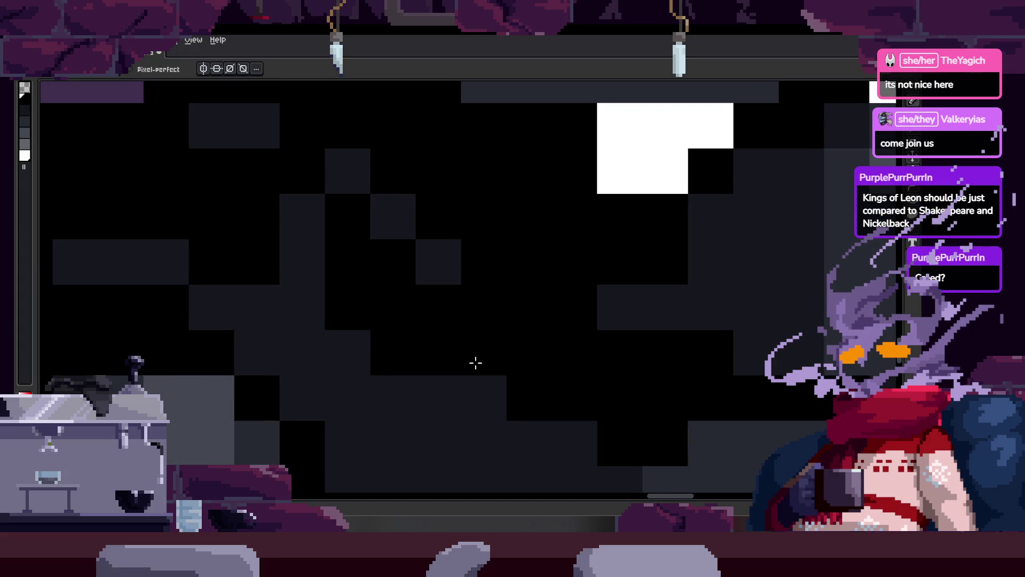
{"action": "scroll", "coordinate": [515, 385], "scroll_direction": "right", "scroll_amount": 3}
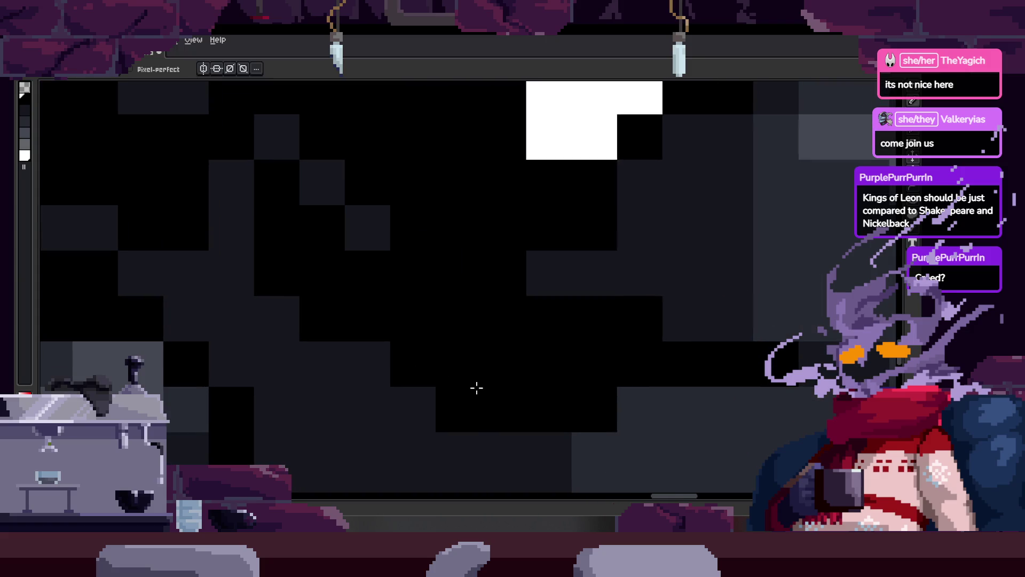
{"action": "scroll", "coordinate": [412, 361], "scroll_direction": "down", "scroll_amount": 5}
{"action": "scroll", "coordinate": [371, 307], "scroll_direction": "up", "scroll_amount": 1}
{"action": "scroll", "coordinate": [427, 337], "scroll_direction": "up", "scroll_amount": 2}
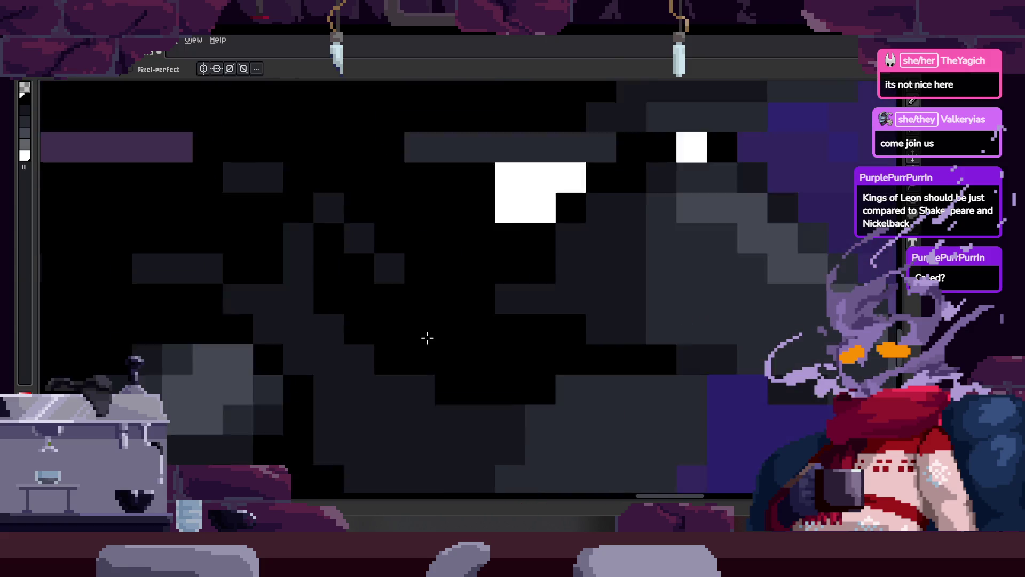
{"action": "scroll", "coordinate": [427, 338], "scroll_direction": "down", "scroll_amount": 1}
{"action": "scroll", "coordinate": [407, 309], "scroll_direction": "up", "scroll_amount": 1}
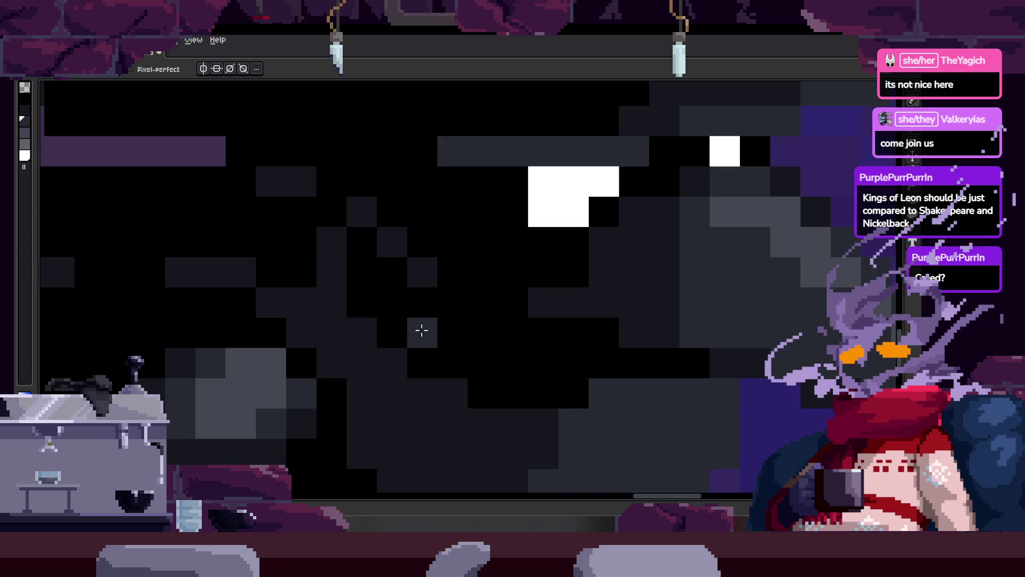
{"action": "left_click_drag", "start_coordinate": [422, 330], "coordinate": [471, 342]}
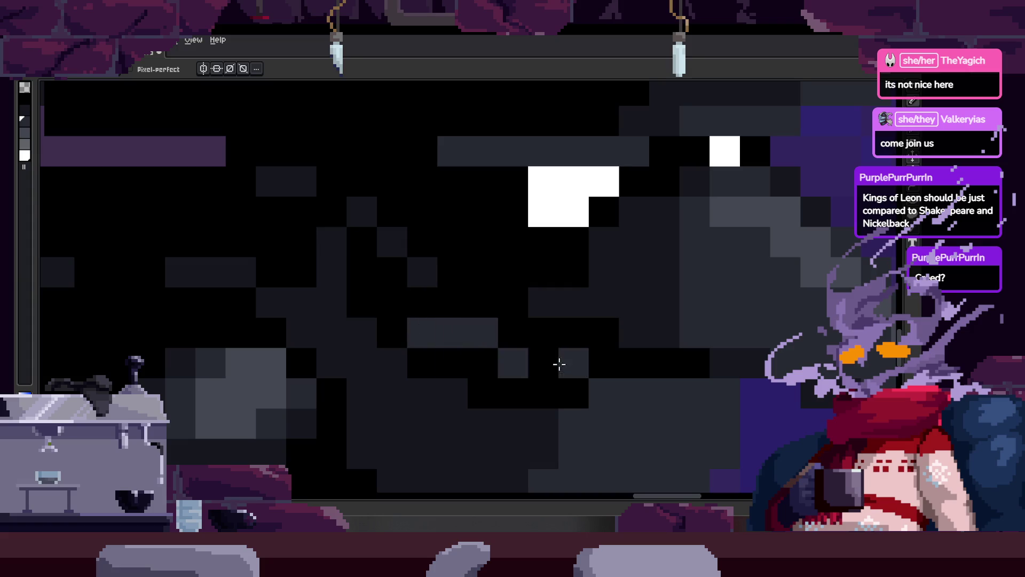
Step: Bring the beak area into view and eyedropper a dark colour from the artwork
{"action": "left_click_drag", "start_coordinate": [415, 337], "coordinate": [361, 284]}
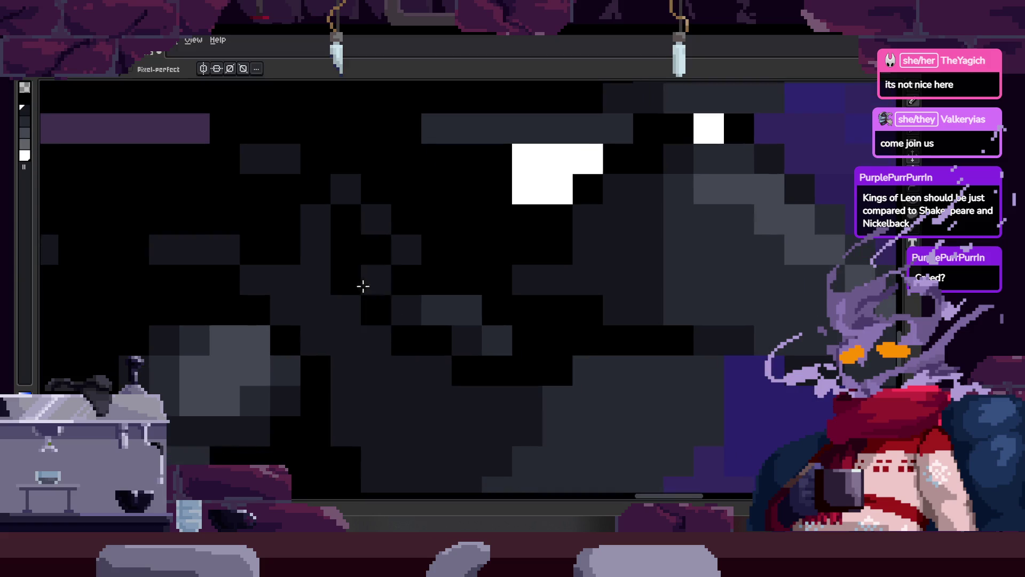
{"action": "scroll", "coordinate": [407, 324], "scroll_direction": "down", "scroll_amount": 2}
{"action": "scroll", "coordinate": [408, 325], "scroll_direction": "up", "scroll_amount": 2}
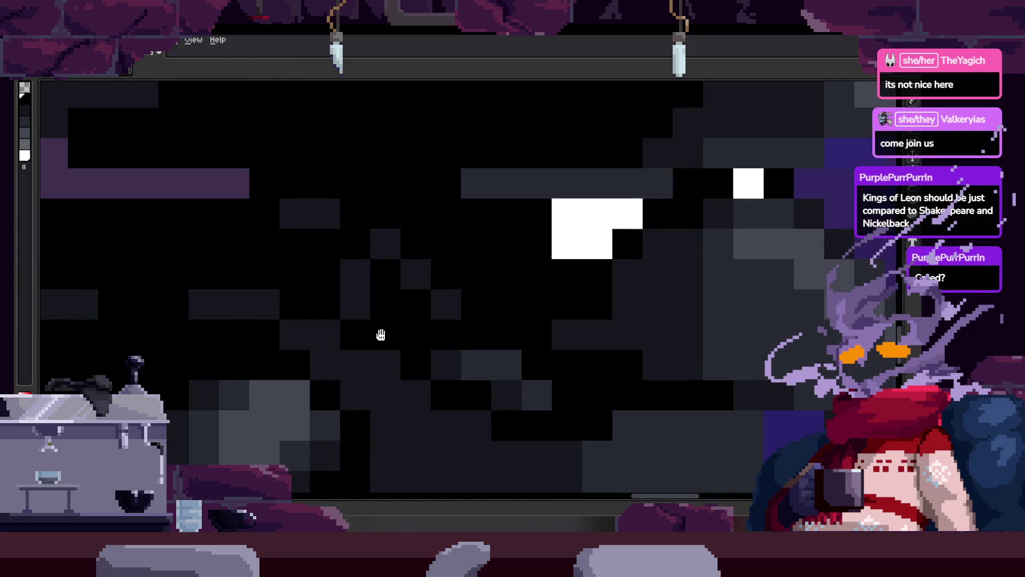
{"action": "scroll", "coordinate": [379, 335], "scroll_direction": "down", "scroll_amount": 3}
{"action": "scroll", "coordinate": [467, 379], "scroll_direction": "down", "scroll_amount": 2}
{"action": "scroll", "coordinate": [466, 379], "scroll_direction": "up", "scroll_amount": 2}
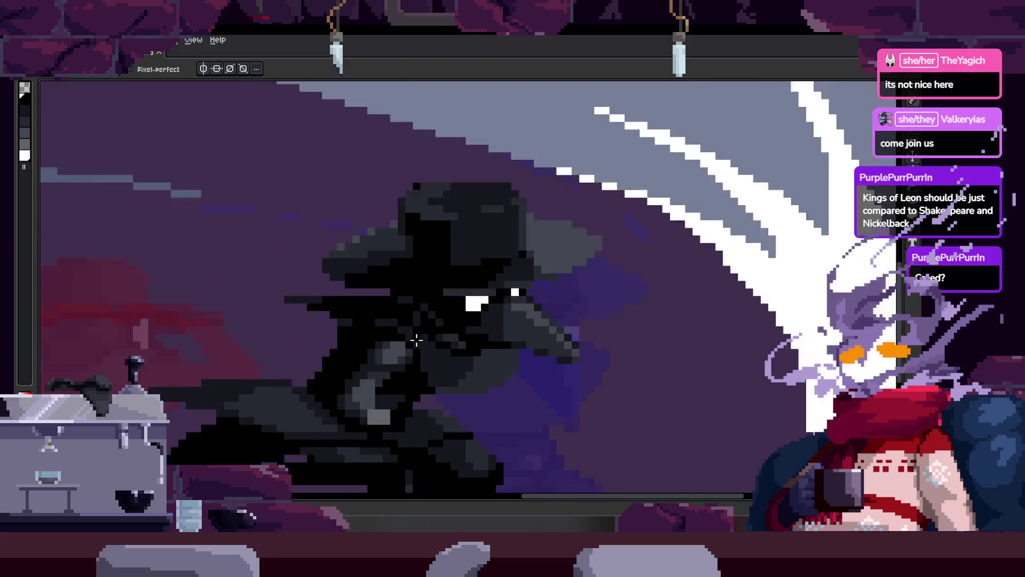
{"action": "scroll", "coordinate": [440, 331], "scroll_direction": "up", "scroll_amount": 3}
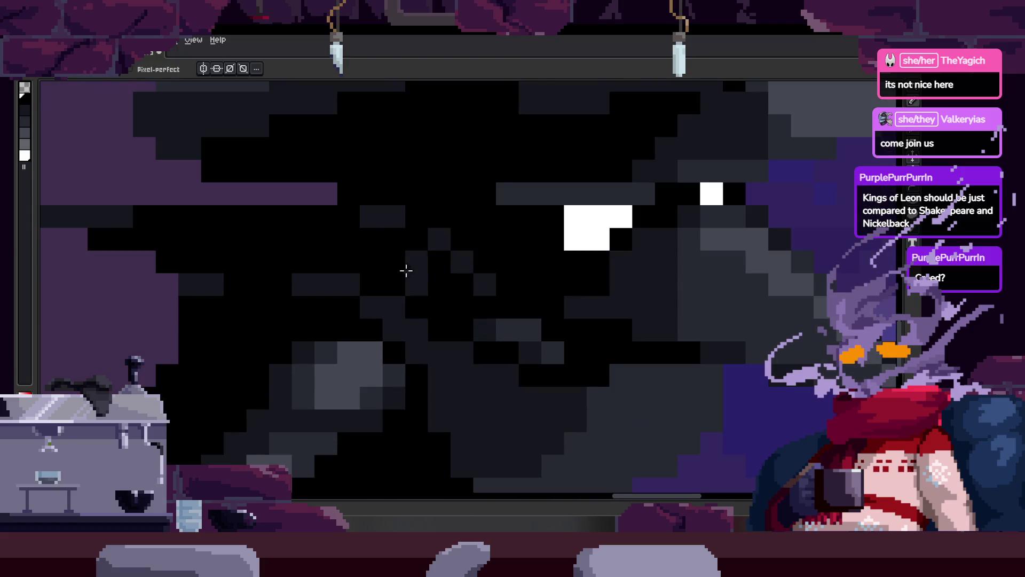
{"action": "key", "text": "v"}
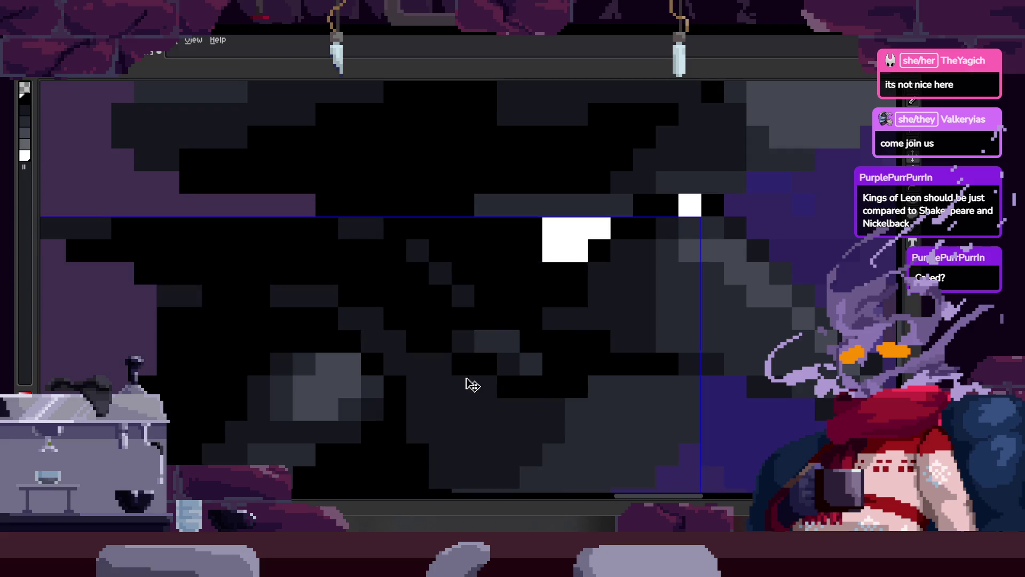
{"action": "scroll", "coordinate": [472, 385], "scroll_direction": "down", "scroll_amount": 3}
{"action": "scroll", "coordinate": [515, 385], "scroll_direction": "up", "scroll_amount": 4}
{"action": "key", "text": "b"}
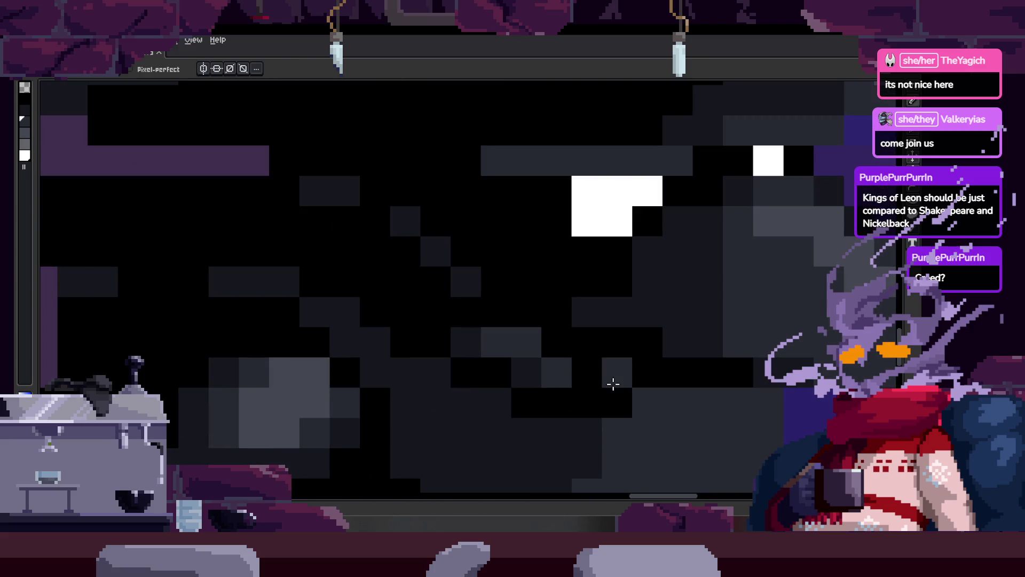
{"action": "scroll", "coordinate": [604, 373], "scroll_direction": "down", "scroll_amount": 2}
{"action": "scroll", "coordinate": [551, 341], "scroll_direction": "down", "scroll_amount": 2}
{"action": "scroll", "coordinate": [531, 337], "scroll_direction": "up", "scroll_amount": 4}
{"action": "key", "text": "i"}
{"action": "scroll", "coordinate": [516, 340], "scroll_direction": "up", "scroll_amount": 2}
{"action": "key", "text": "b"}
{"action": "scroll", "coordinate": [422, 400], "scroll_direction": "down", "scroll_amount": 1}
{"action": "scroll", "coordinate": [494, 395], "scroll_direction": "up", "scroll_amount": 1}
Step: Paint several rows of dark pixels below the beak, then save the file
{"action": "left_click_drag", "start_coordinate": [476, 280], "coordinate": [563, 263]}
{"action": "left_click_drag", "start_coordinate": [470, 281], "coordinate": [595, 310]}
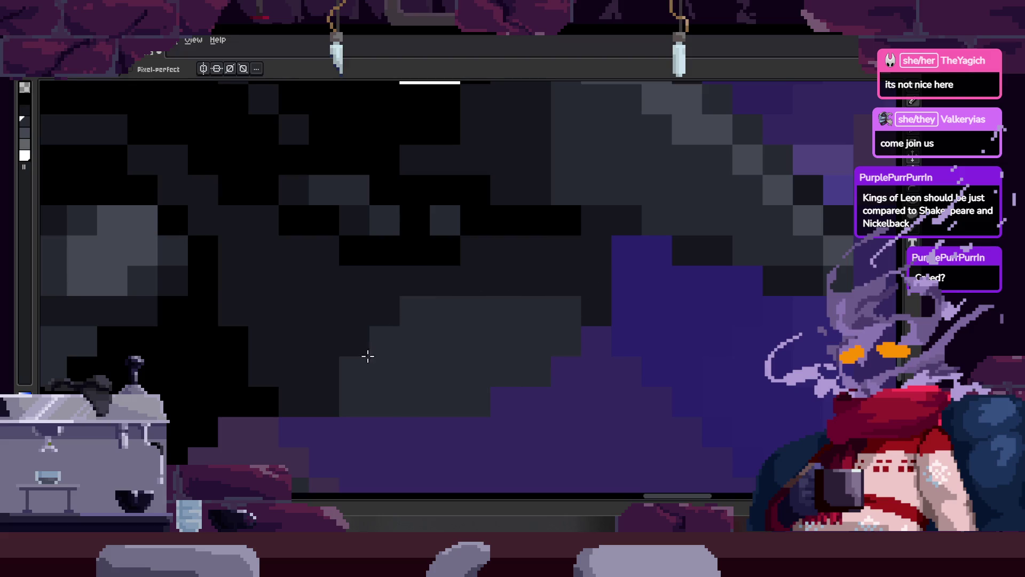
{"action": "scroll", "coordinate": [368, 357], "scroll_direction": "right", "scroll_amount": 1}
{"action": "left_click_drag", "start_coordinate": [565, 293], "coordinate": [541, 338]}
{"action": "left_click_drag", "start_coordinate": [473, 392], "coordinate": [505, 398]}
{"action": "scroll", "coordinate": [495, 398], "scroll_direction": "down", "scroll_amount": 5}
{"action": "scroll", "coordinate": [489, 390], "scroll_direction": "up", "scroll_amount": 1}
{"action": "scroll", "coordinate": [482, 376], "scroll_direction": "up", "scroll_amount": 3}
{"action": "key", "text": "ctrl+s"}
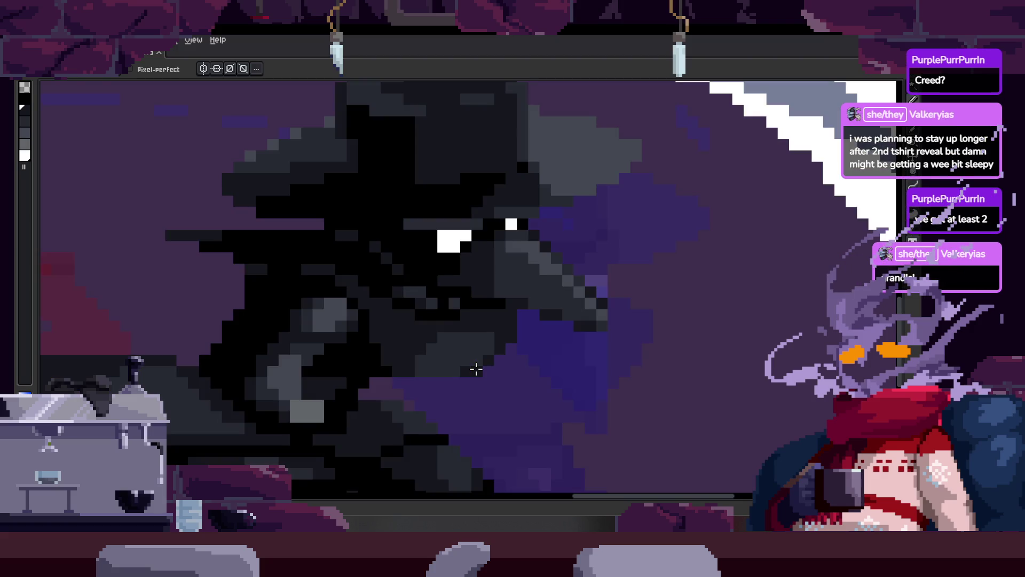
Step: Paint a dark stroke up the neck and add a sampled grey block into the shading
{"action": "scroll", "coordinate": [476, 368], "scroll_direction": "up", "scroll_amount": 1}
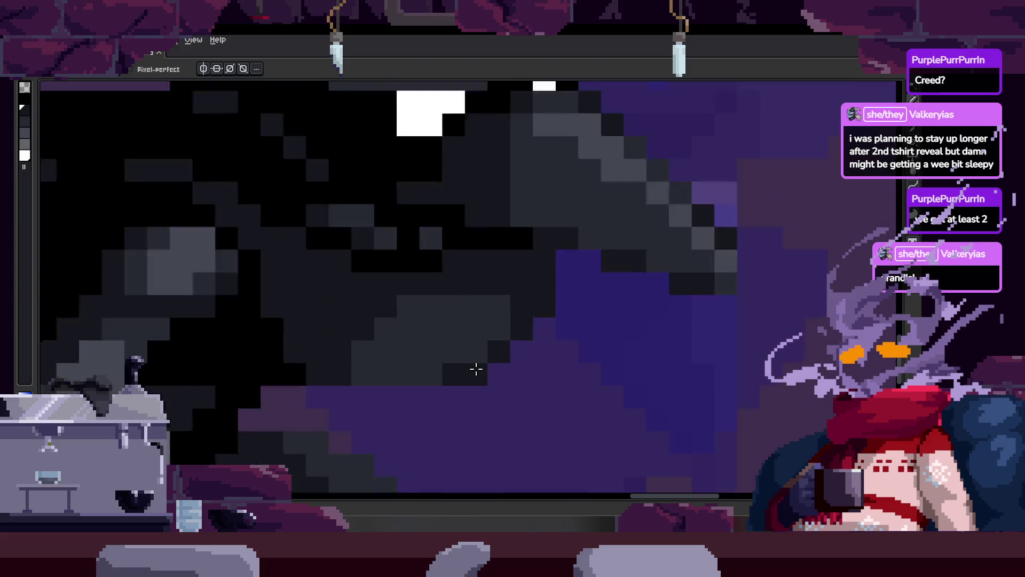
{"action": "scroll", "coordinate": [476, 368], "scroll_direction": "up", "scroll_amount": 1}
{"action": "key", "text": "alt"}
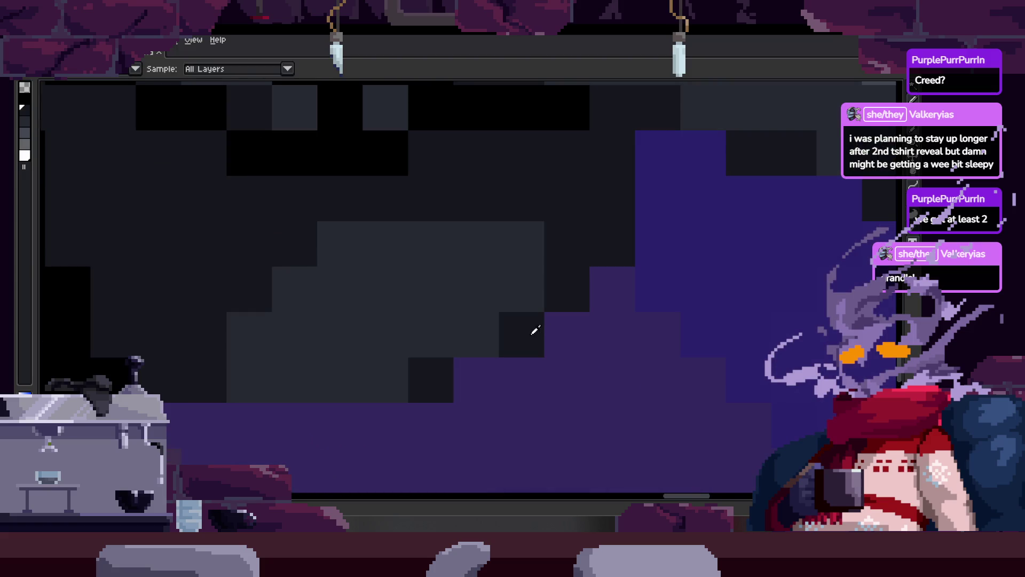
{"action": "left_click_drag", "start_coordinate": [449, 394], "coordinate": [491, 276]}
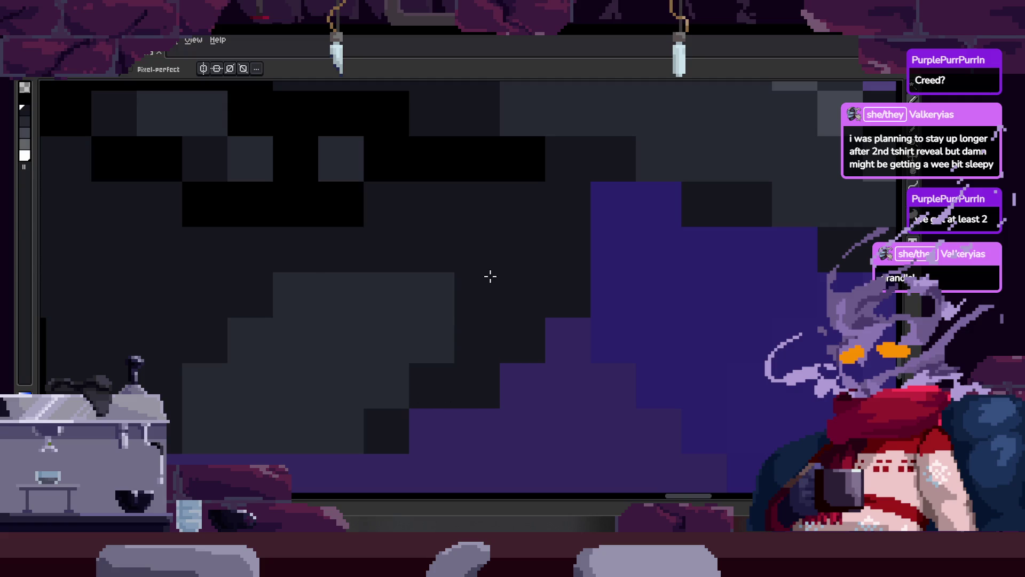
{"action": "left_click", "coordinate": [450, 351]}
{"action": "left_click", "coordinate": [426, 309], "text": "alt"}
Step: Pan right, zoom out and open the live animation Preview window
{"action": "mouse_move", "coordinate": [425, 340]}
{"action": "left_mouse_down"}
{"action": "mouse_move", "coordinate": [472, 300]}
{"action": "mouse_move", "coordinate": [546, 287]}
{"action": "left_mouse_up"}
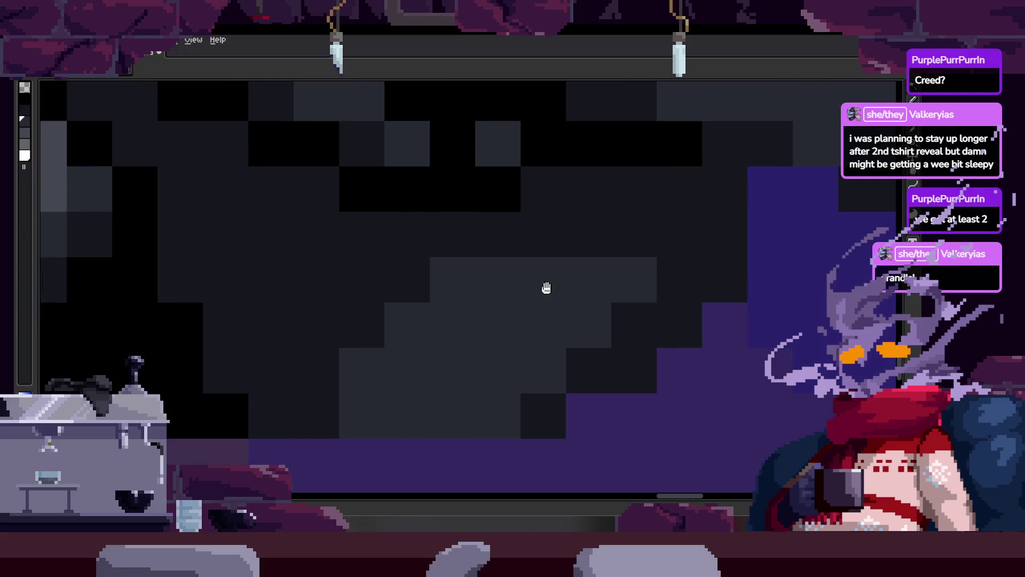
{"action": "scroll", "coordinate": [433, 325], "scroll_direction": "down", "scroll_amount": 1}
{"action": "scroll", "coordinate": [433, 320], "scroll_direction": "down", "scroll_amount": 2}
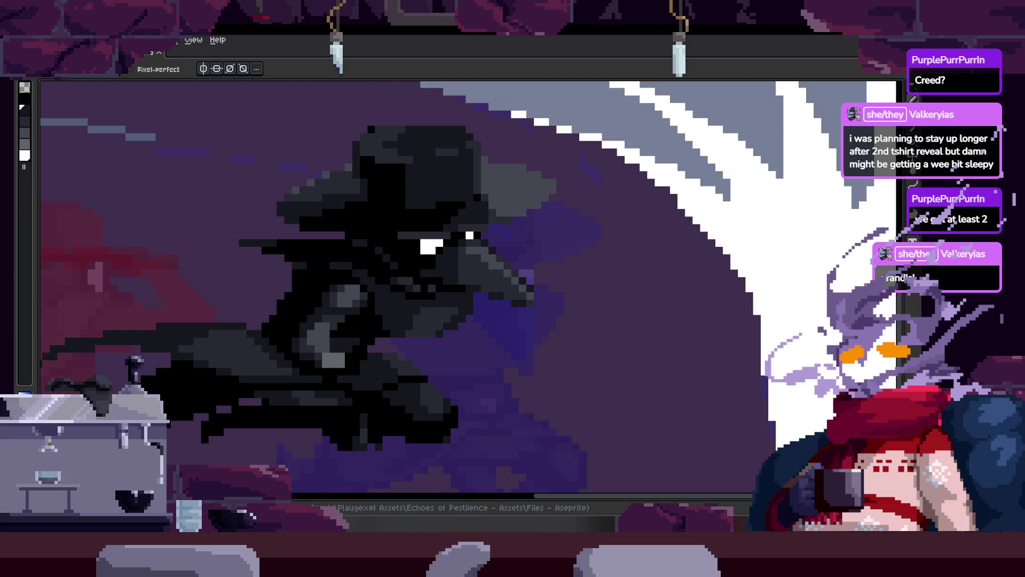
{"action": "key", "text": "F7"}
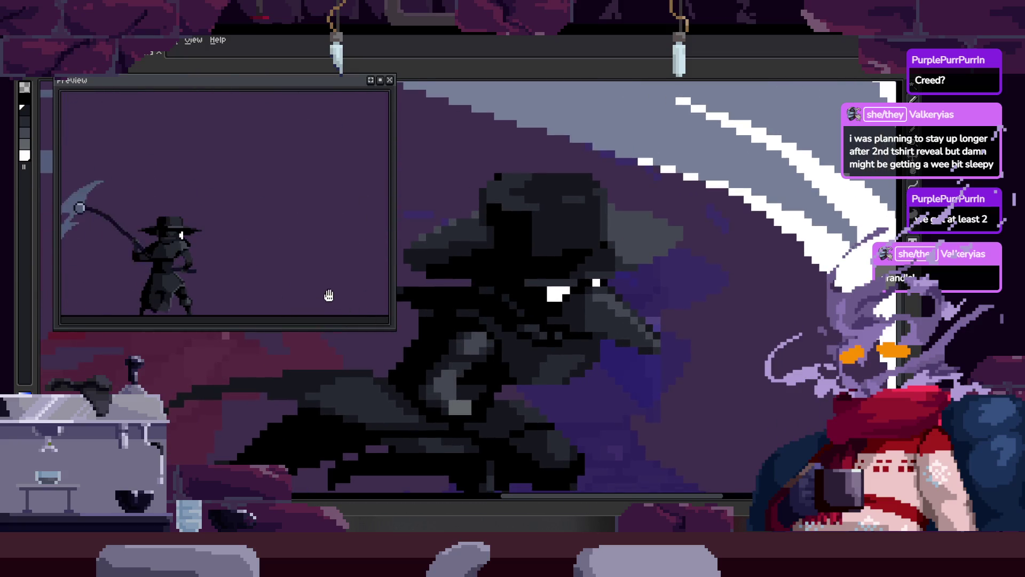
Step: Pan to show more of the figure, reveal the timeline and jump to frame 21 (Attack_3)
{"action": "left_click_drag", "start_coordinate": [555, 383], "coordinate": [515, 384]}
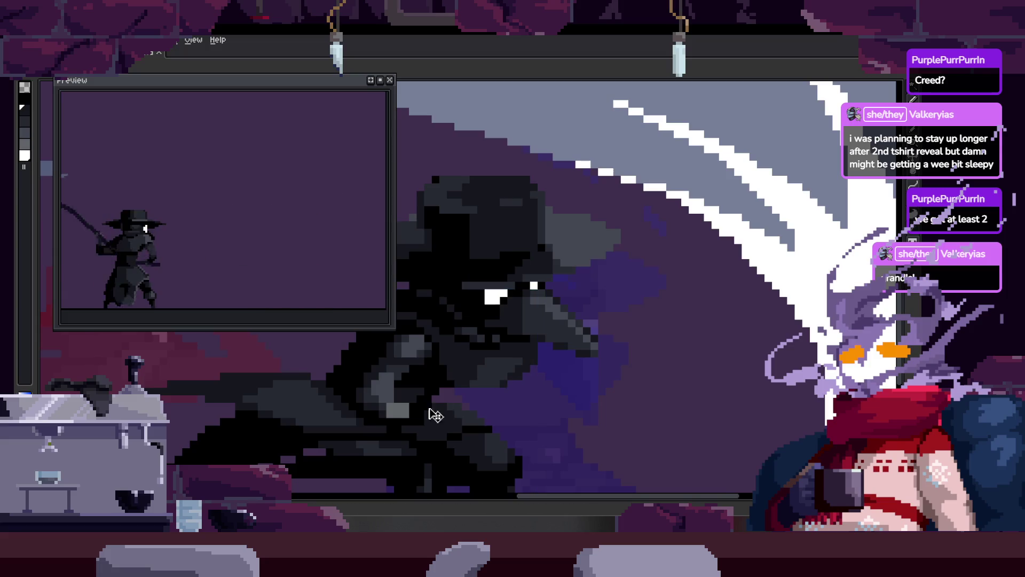
{"action": "left_click_drag", "start_coordinate": [436, 416], "coordinate": [469, 383]}
{"action": "key", "text": "Tab"}
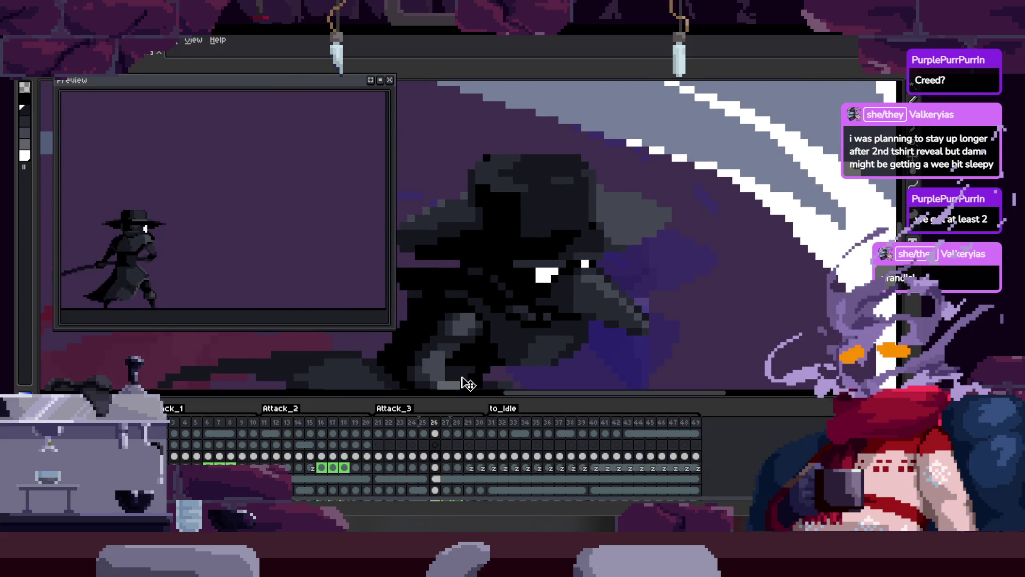
{"action": "key", "text": "Home"}
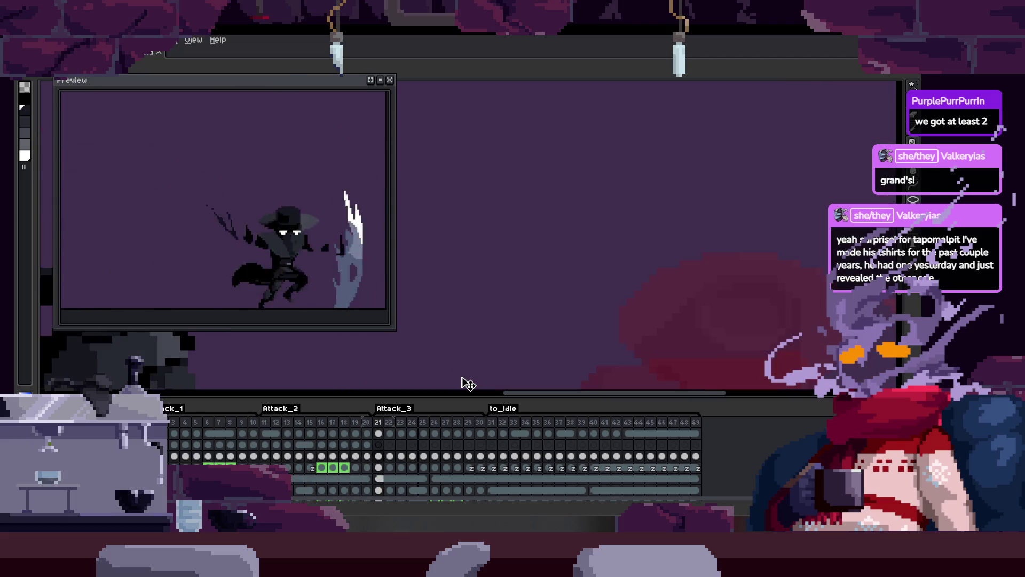
Step: Save, then step through the to_Idle frames around frame 34 and save again
{"action": "key", "text": "Tab"}
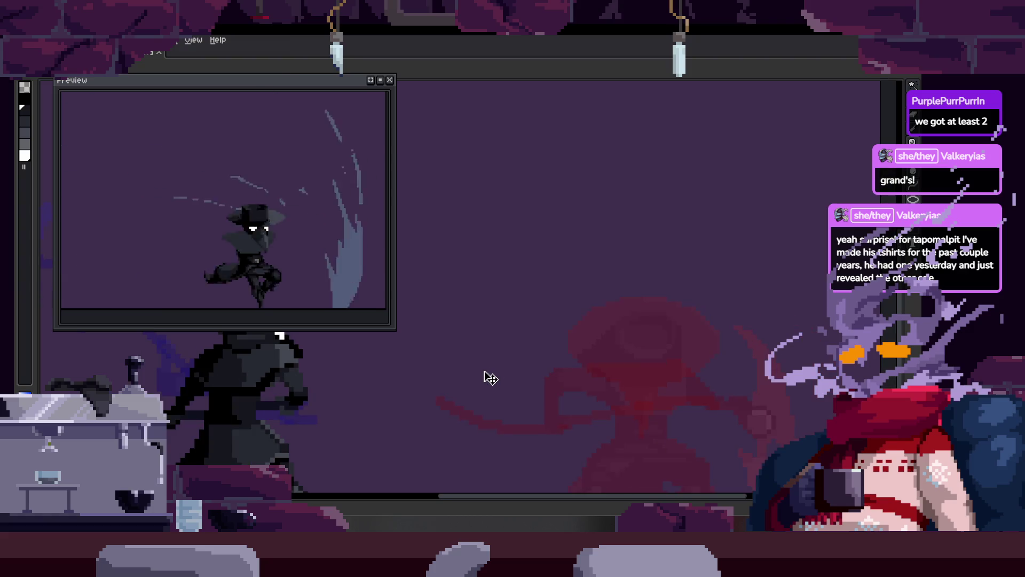
{"action": "key", "text": "ctrl+s"}
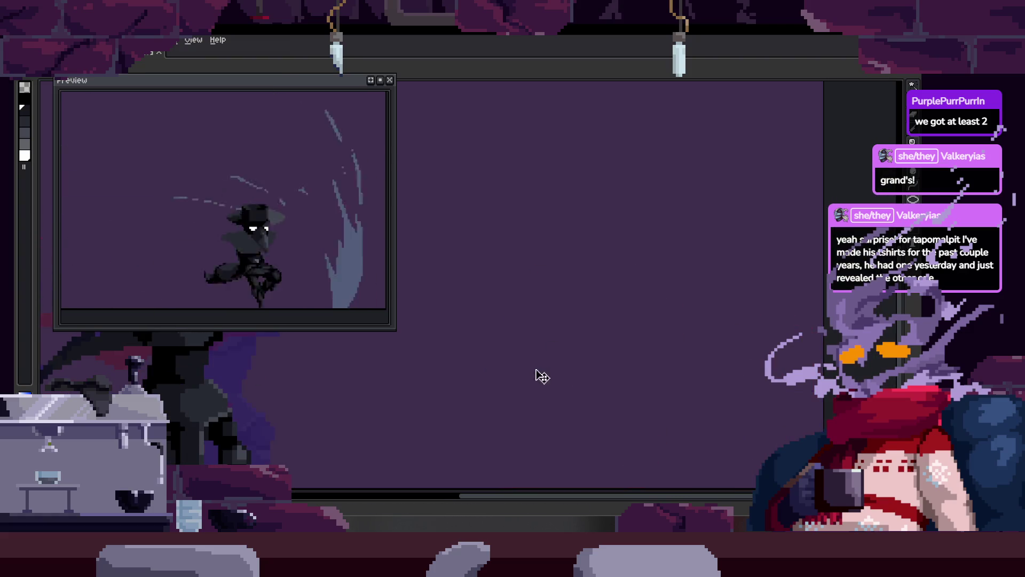
{"action": "key", "text": "Tab"}
{"action": "key", "text": "Right"}
{"action": "key", "text": "Right"}
{"action": "key", "text": "Right"}
{"action": "key", "text": "Right"}
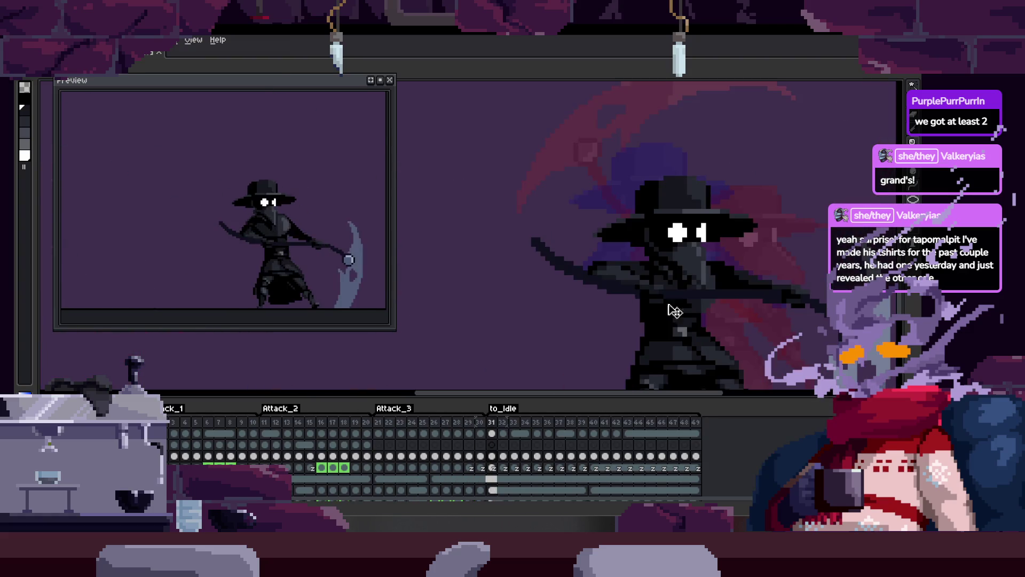
{"action": "key", "text": "Right"}
{"action": "key", "text": "Right"}
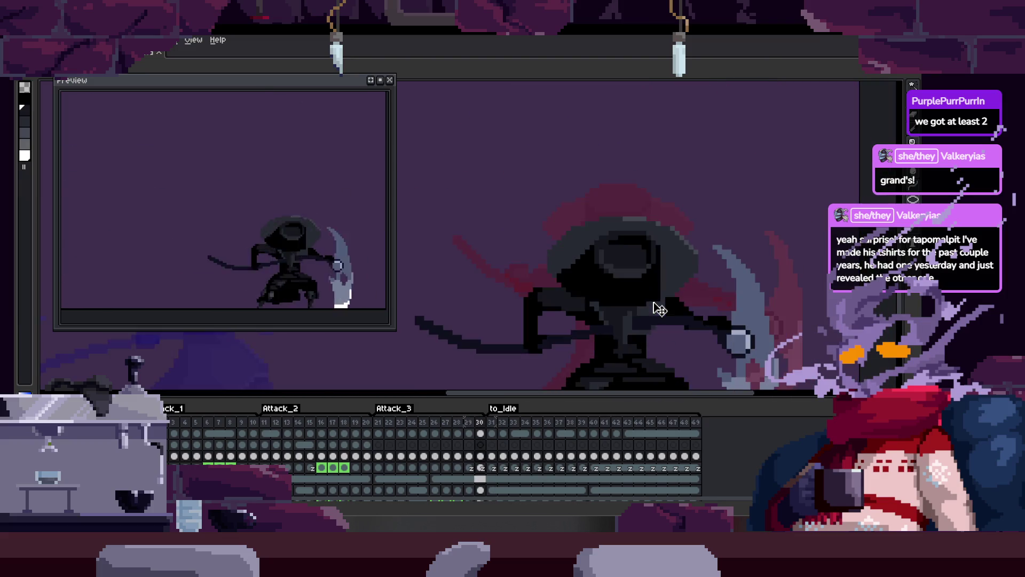
{"action": "key", "text": "Right"}
{"action": "key", "text": "Right"}
{"action": "key", "text": "Right"}
{"action": "key", "text": "Right"}
{"action": "key", "text": "Right"}
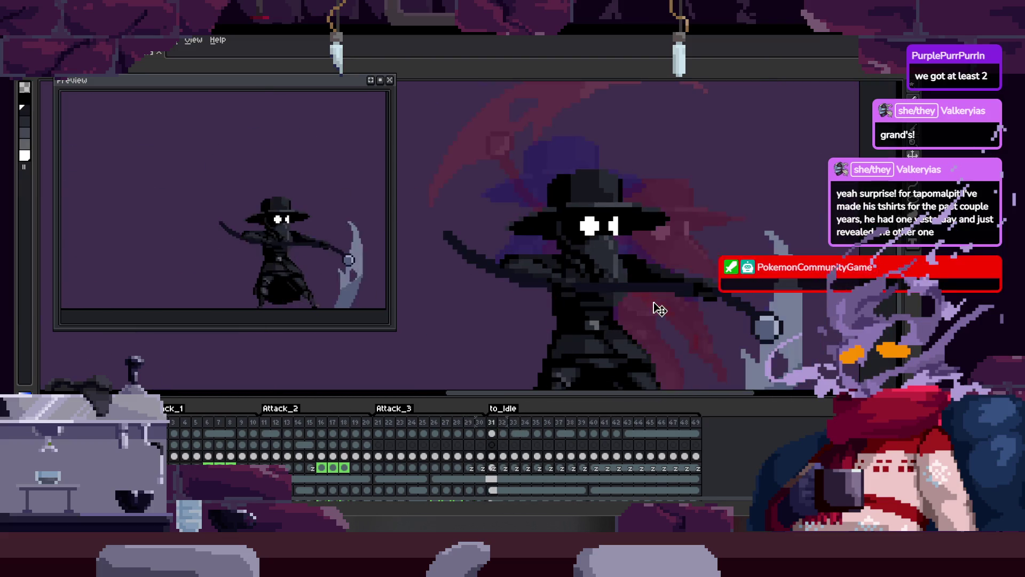
{"action": "key", "text": "Left"}
{"action": "key", "text": "Left"}
{"action": "key", "text": "Left"}
{"action": "key", "text": "Left"}
{"action": "key", "text": "Left"}
{"action": "key", "text": "Left"}
{"action": "key", "text": "Left"}
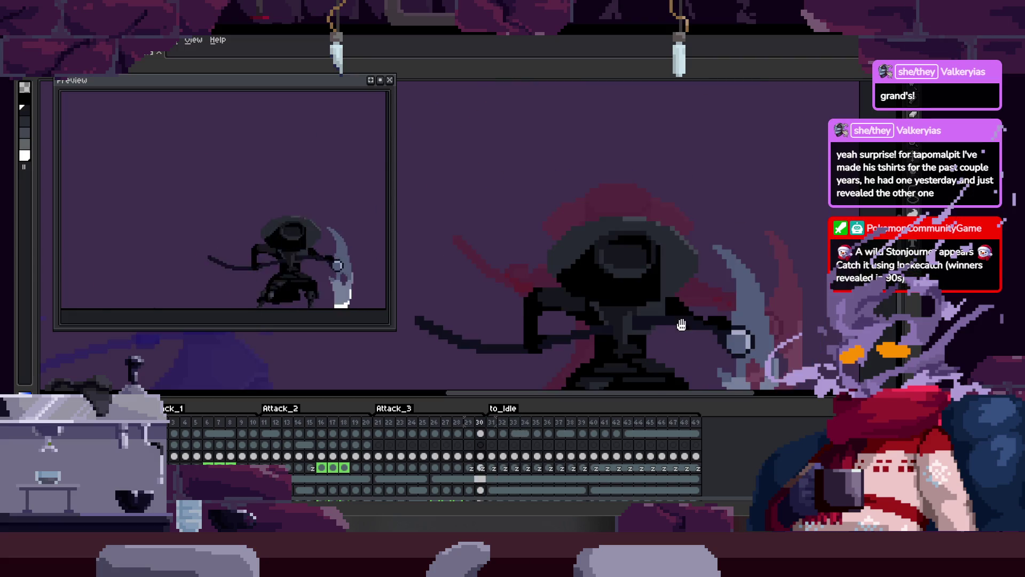
{"action": "key", "text": "ctrl+s"}
Step: Advance to frame 37, play the animation on the canvas and zoom in on the head
{"action": "key", "text": "Right"}
{"action": "key", "text": "Right"}
{"action": "key", "text": "Right"}
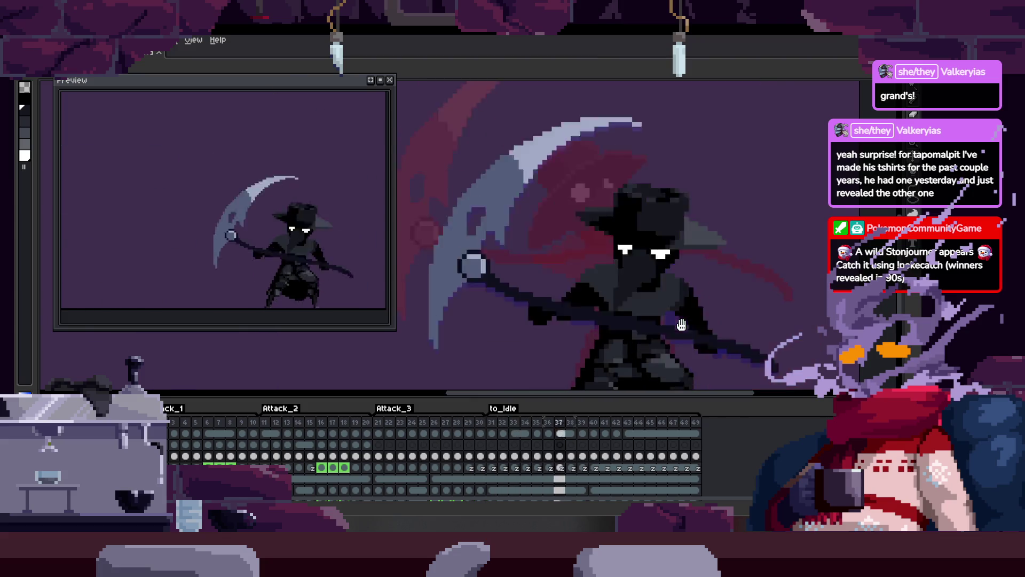
{"action": "key", "text": "Return"}
{"action": "key", "text": "Tab"}
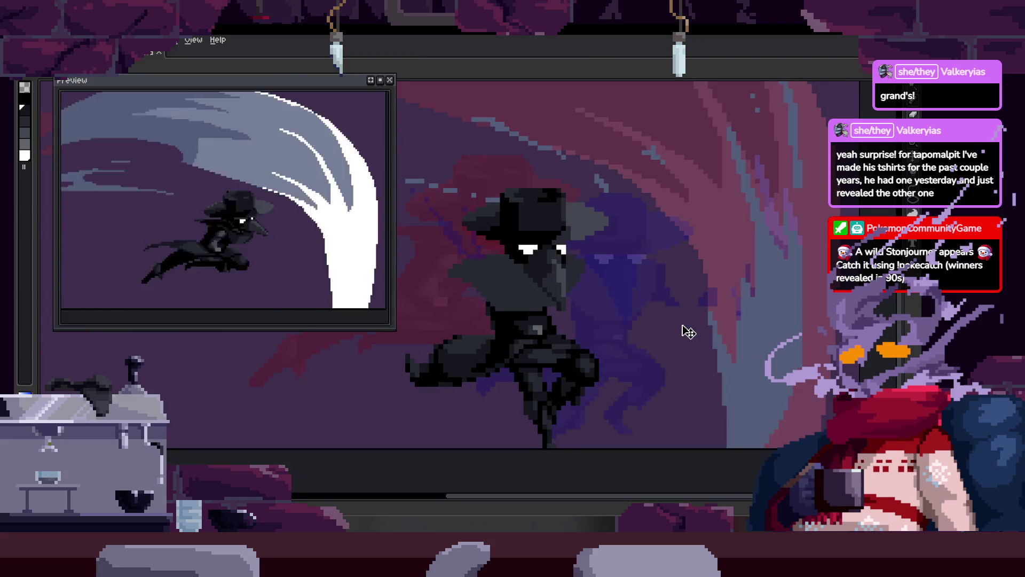
{"action": "scroll", "coordinate": [469, 280], "scroll_direction": "up", "scroll_amount": 3}
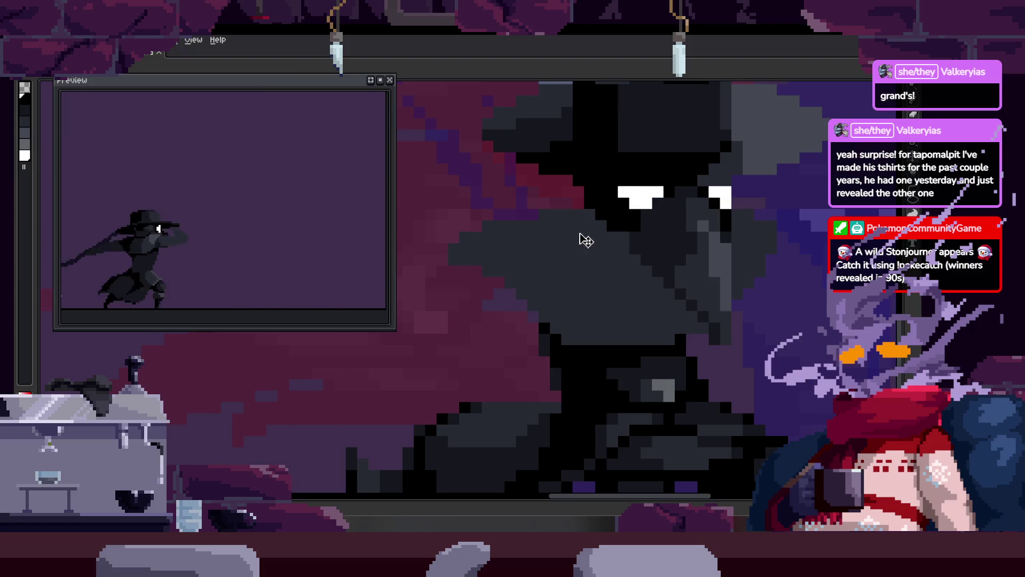
Step: Magic-wand select the grey cape region, paint its top black, then deselect
{"action": "key", "text": "w"}
{"action": "left_click", "coordinate": [499, 274]}
{"action": "mouse_move", "coordinate": [424, 272]}
{"action": "left_mouse_down"}
{"action": "mouse_move", "coordinate": [556, 248]}
{"action": "mouse_move", "coordinate": [487, 271]}
{"action": "left_mouse_up"}
{"action": "key", "text": "ctrl+d"}
{"action": "key", "text": "w"}
{"action": "left_click", "coordinate": [581, 331]}
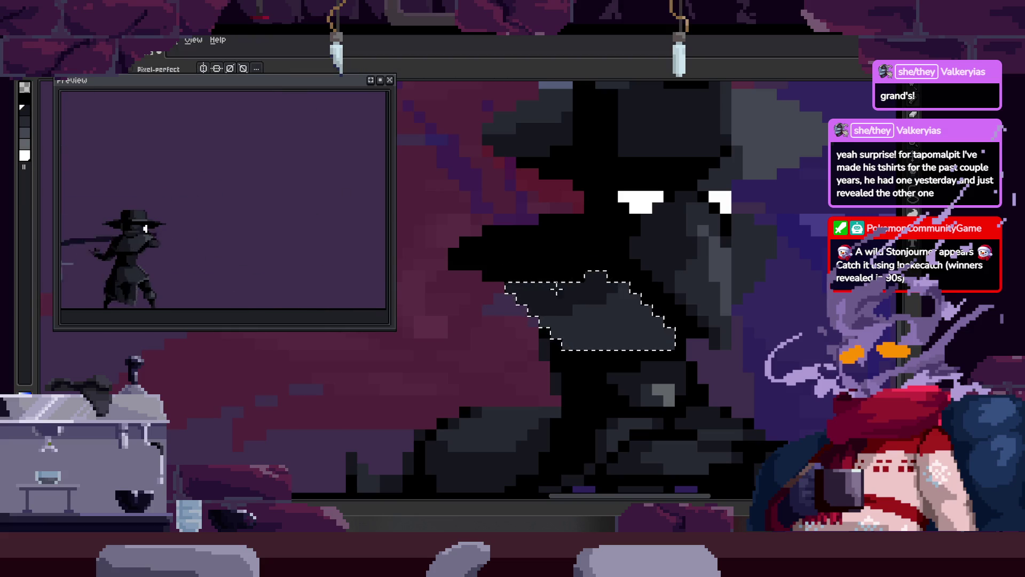
{"action": "key", "text": "ctrl+d"}
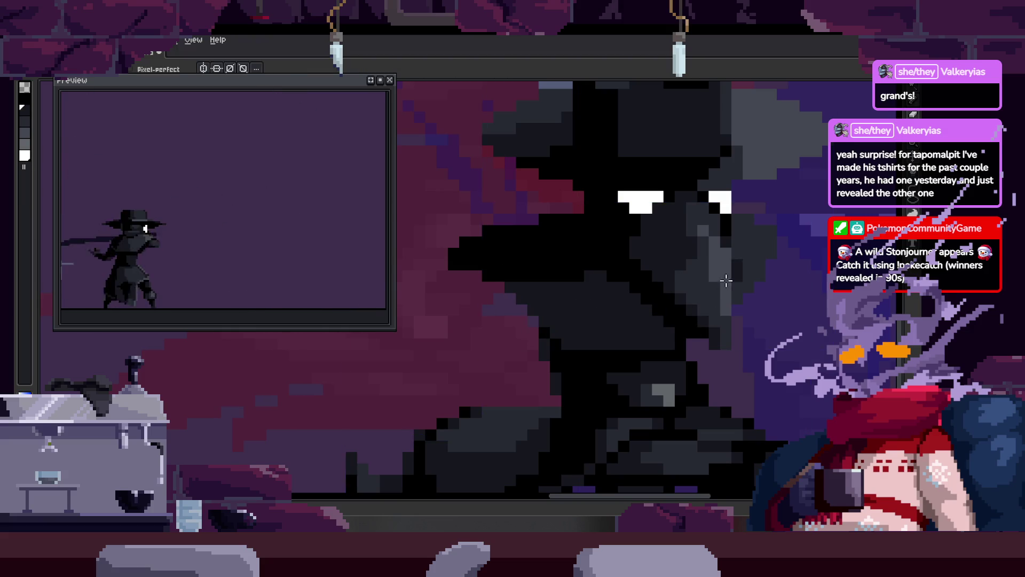
Step: Zoom in, darken one pixel on the plague doctor's face and save
{"action": "scroll", "coordinate": [729, 267], "scroll_direction": "down", "scroll_amount": 1}
{"action": "scroll", "coordinate": [694, 264], "scroll_direction": "up", "scroll_amount": 1}
{"action": "scroll", "coordinate": [667, 263], "scroll_direction": "up", "scroll_amount": 1}
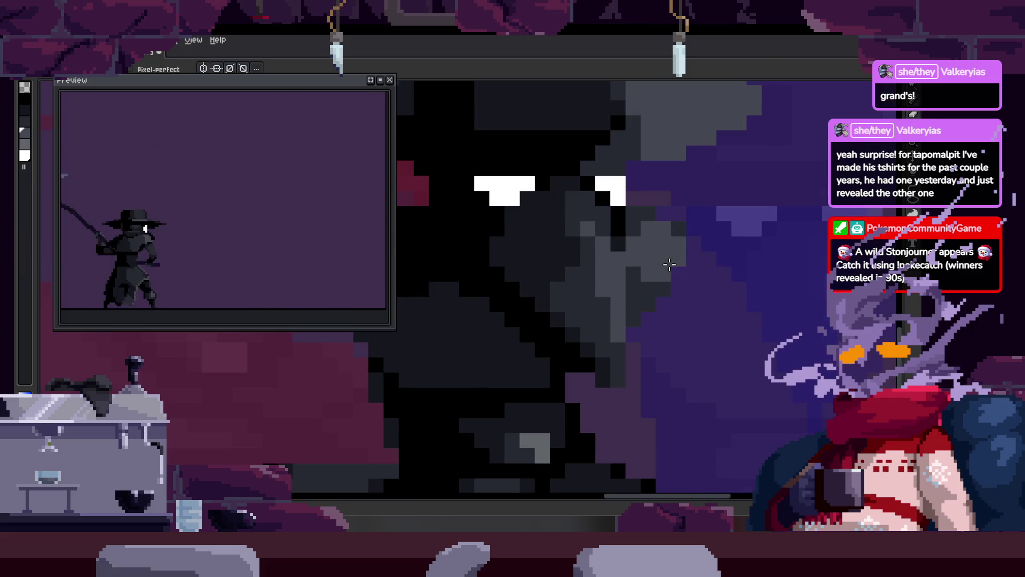
{"action": "scroll", "coordinate": [665, 259], "scroll_direction": "up", "scroll_amount": 2}
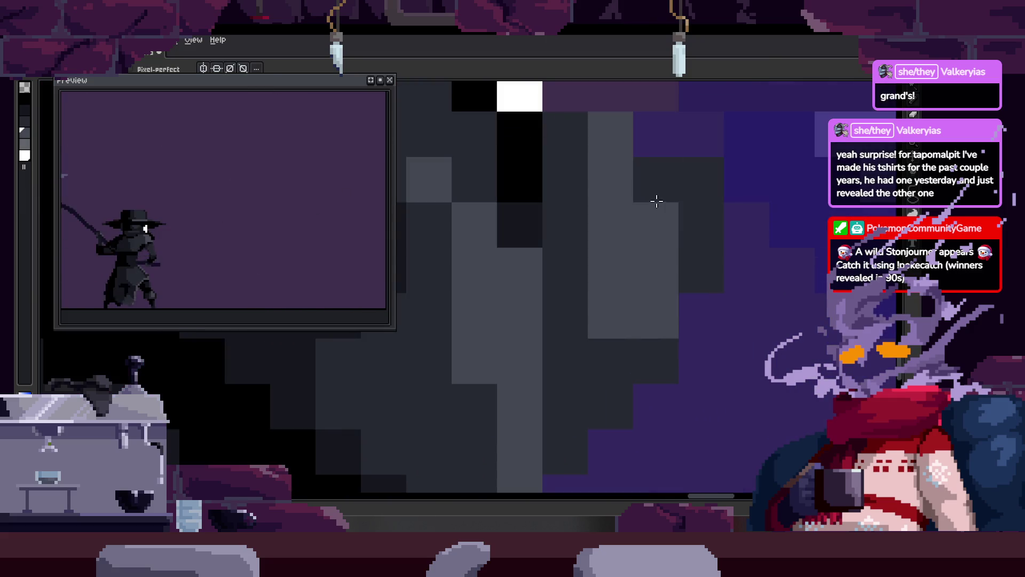
{"action": "scroll", "coordinate": [656, 201], "scroll_direction": "down", "scroll_amount": 2}
{"action": "scroll", "coordinate": [648, 199], "scroll_direction": "up", "scroll_amount": 1}
{"action": "scroll", "coordinate": [630, 182], "scroll_direction": "up", "scroll_amount": 1}
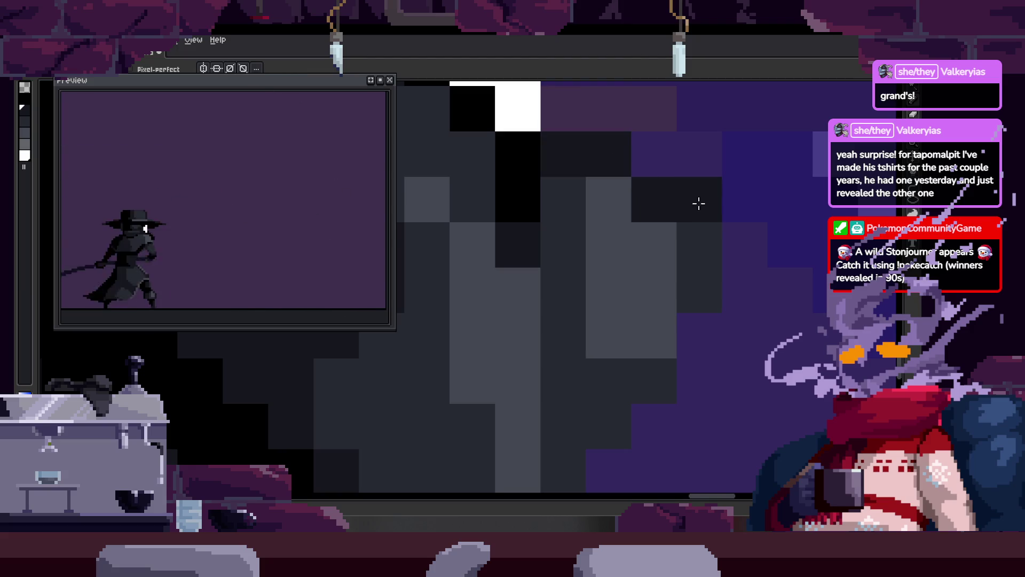
{"action": "left_click", "coordinate": [700, 248]}
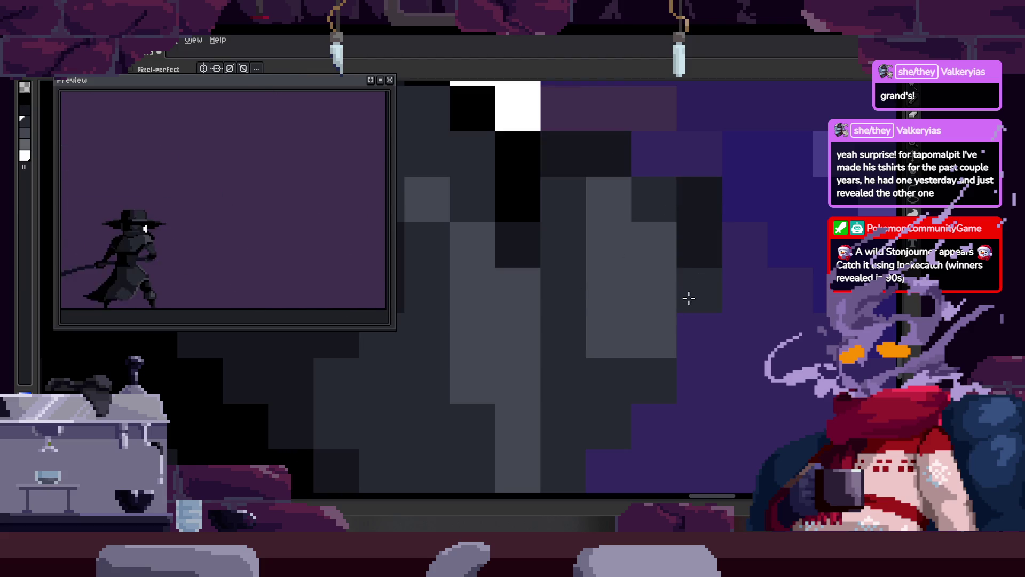
{"action": "scroll", "coordinate": [587, 361], "scroll_direction": "down", "scroll_amount": 3}
{"action": "scroll", "coordinate": [561, 374], "scroll_direction": "up", "scroll_amount": 1}
{"action": "key", "text": "ctrl+s"}
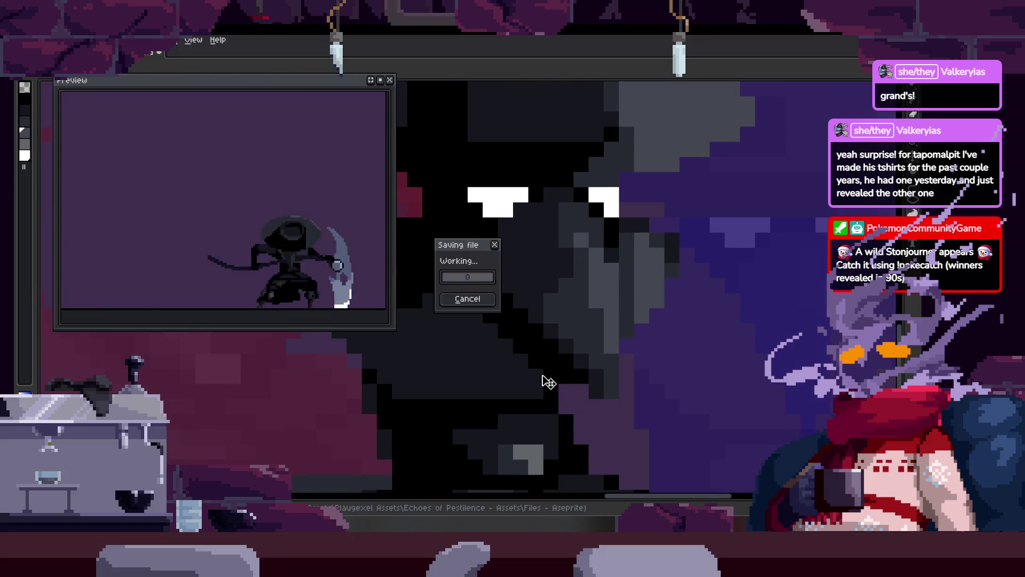
Step: Paint a lighter pixel into the beak shading
{"action": "scroll", "coordinate": [503, 389], "scroll_direction": "up", "scroll_amount": 1}
{"action": "scroll", "coordinate": [577, 314], "scroll_direction": "up", "scroll_amount": 1}
{"action": "left_click", "coordinate": [577, 314]}
{"action": "scroll", "coordinate": [647, 322], "scroll_direction": "down", "scroll_amount": 5}
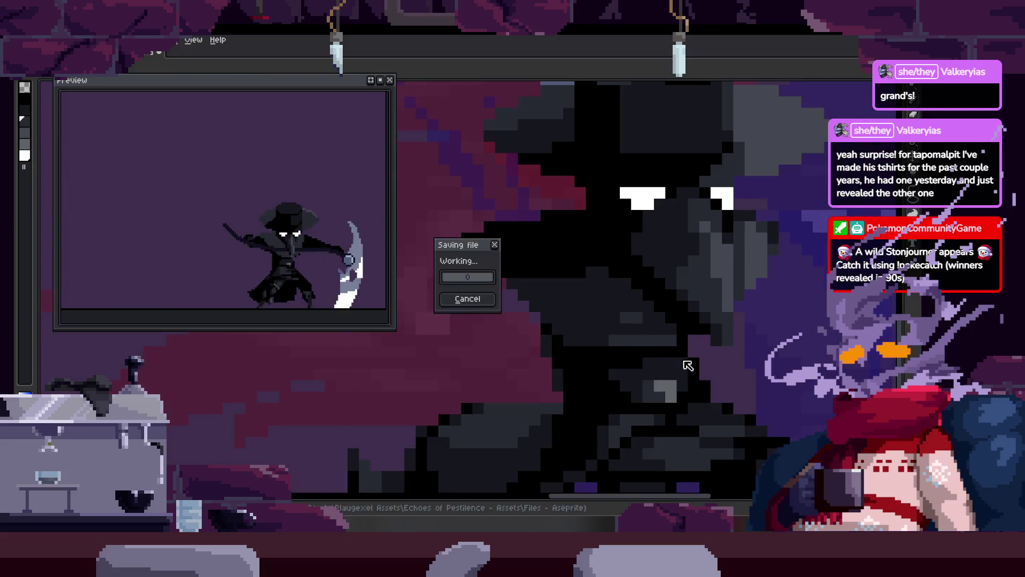
{"action": "scroll", "coordinate": [641, 311], "scroll_direction": "up", "scroll_amount": 5}
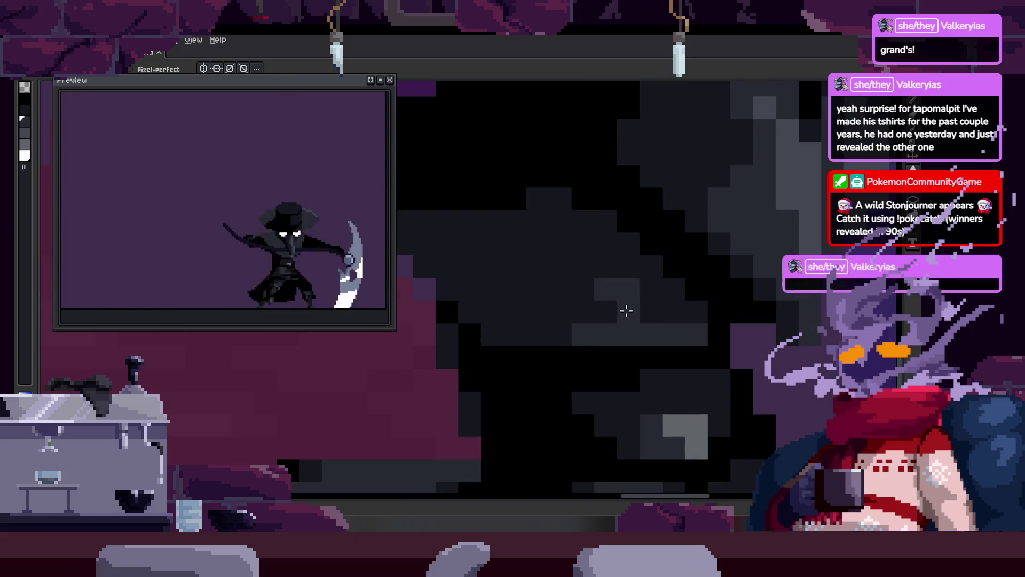
{"action": "left_click_drag", "start_coordinate": [659, 318], "coordinate": [602, 305]}
Step: Sample greys from the artwork and paint a grey row along the beak, darkening nearby pixels
{"action": "key", "text": "alt"}
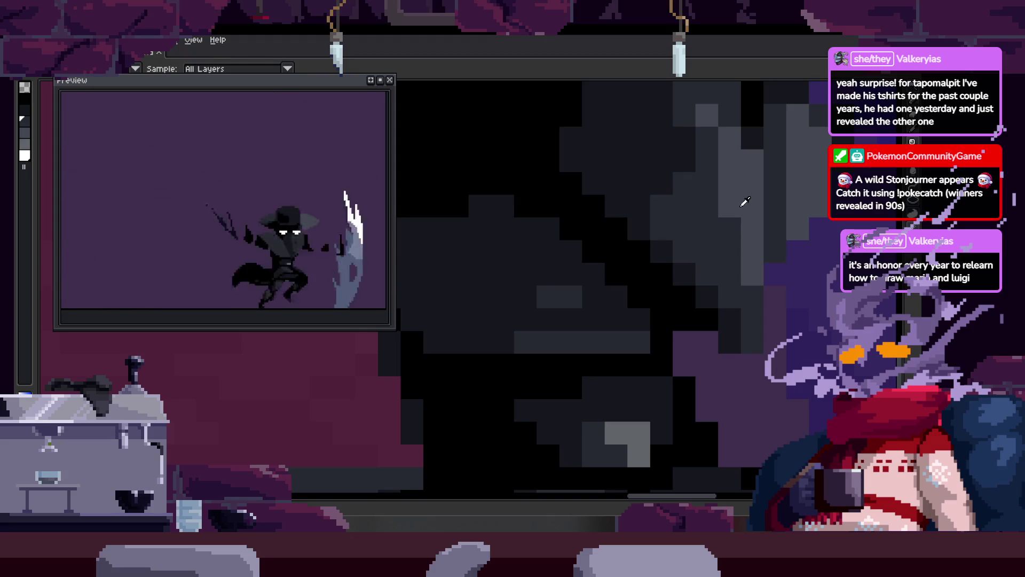
{"action": "left_click", "coordinate": [578, 296], "text": "alt"}
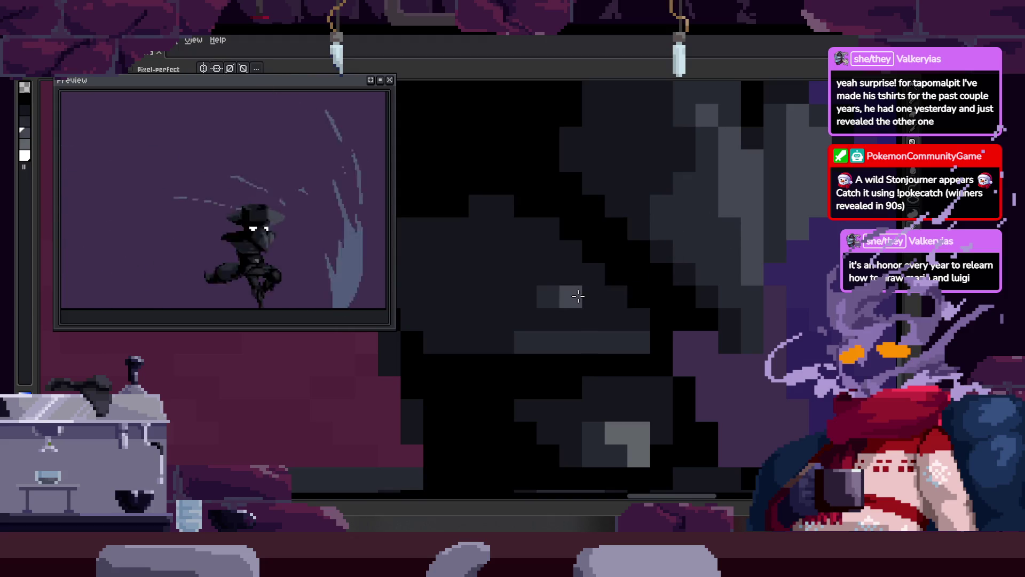
{"action": "left_click", "coordinate": [563, 297], "text": "alt"}
{"action": "mouse_move", "coordinate": [565, 319]}
{"action": "left_mouse_down"}
{"action": "mouse_move", "coordinate": [573, 279]}
{"action": "mouse_move", "coordinate": [648, 312]}
{"action": "left_mouse_up"}
{"action": "left_click", "coordinate": [590, 271], "text": "alt"}
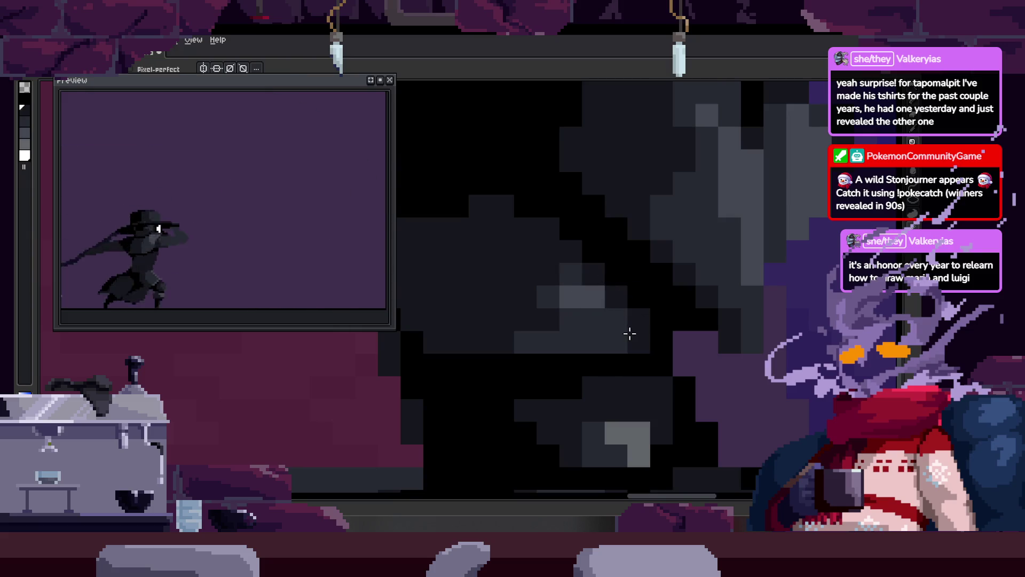
{"action": "scroll", "coordinate": [630, 334], "scroll_direction": "down", "scroll_amount": 3}
{"action": "scroll", "coordinate": [562, 326], "scroll_direction": "up", "scroll_amount": 2}
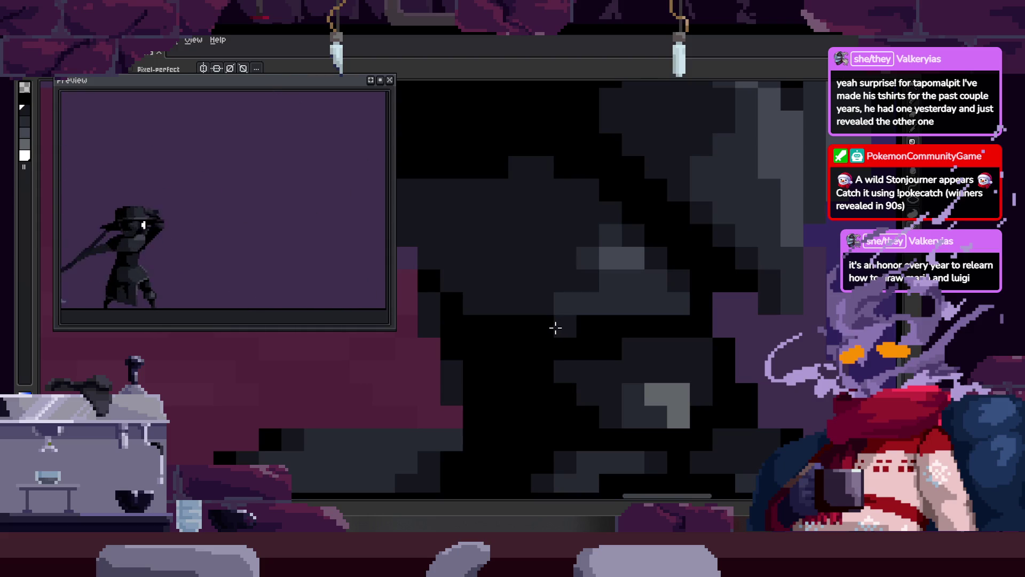
{"action": "scroll", "coordinate": [570, 277], "scroll_direction": "up", "scroll_amount": 1}
Step: Bring another part of the body into view and save the animation file
{"action": "left_click_drag", "start_coordinate": [684, 248], "coordinate": [681, 304]}
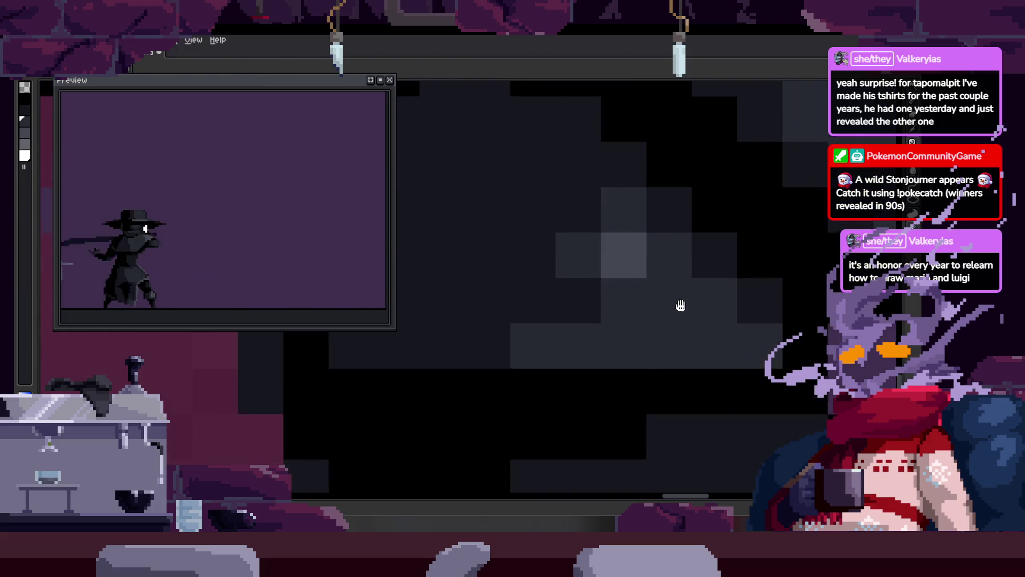
{"action": "scroll", "coordinate": [581, 312], "scroll_direction": "down", "scroll_amount": 2}
{"action": "key", "text": "ctrl+s"}
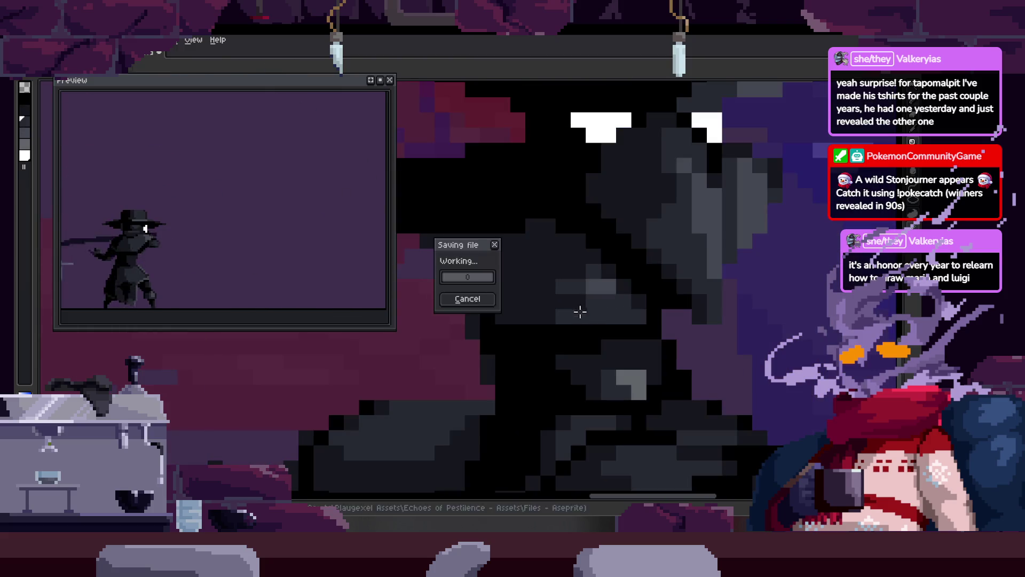
{"action": "scroll", "coordinate": [581, 312], "scroll_direction": "down", "scroll_amount": 1}
{"action": "scroll", "coordinate": [527, 337], "scroll_direction": "down", "scroll_amount": 1}
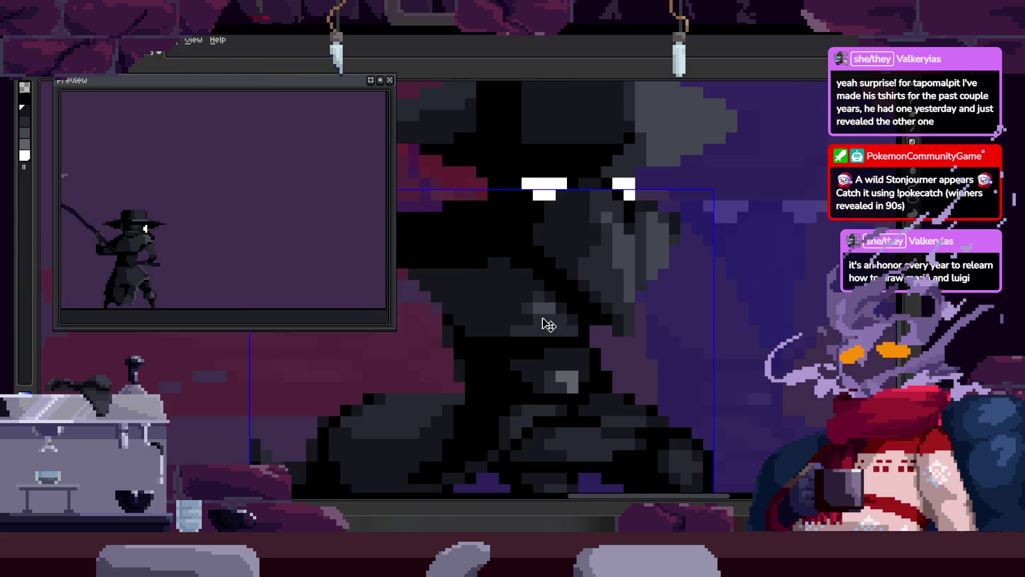
{"action": "scroll", "coordinate": [546, 324], "scroll_direction": "up", "scroll_amount": 1}
Step: Draw black pixels along the body's edge and fill in more dark pixels on the body
{"action": "key", "text": "b"}
{"action": "scroll", "coordinate": [545, 261], "scroll_direction": "up", "scroll_amount": 2}
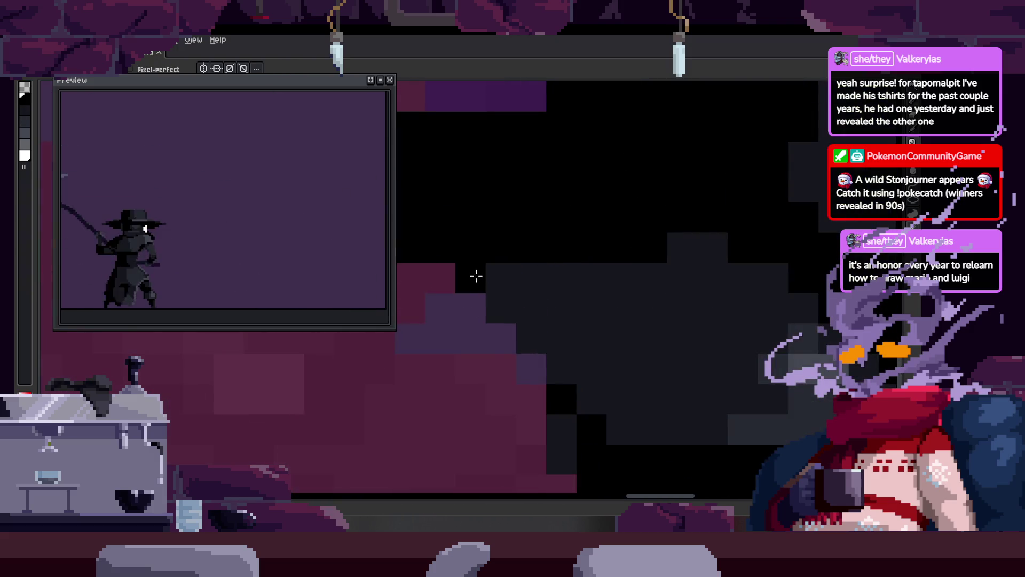
{"action": "left_click_drag", "start_coordinate": [476, 275], "coordinate": [595, 314]}
{"action": "key", "text": "h"}
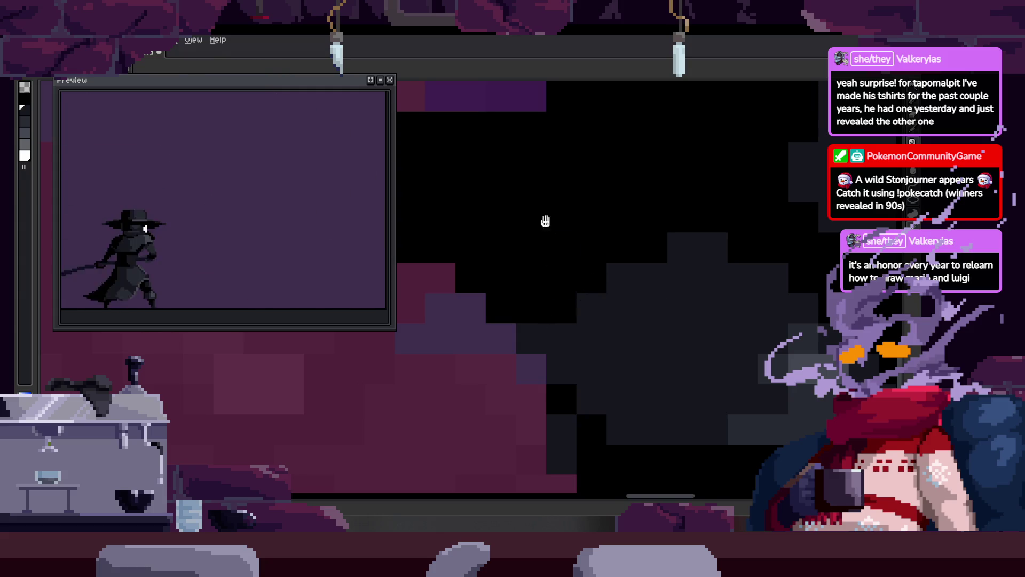
{"action": "left_click_drag", "start_coordinate": [545, 221], "coordinate": [682, 293]}
{"action": "key", "text": "b"}
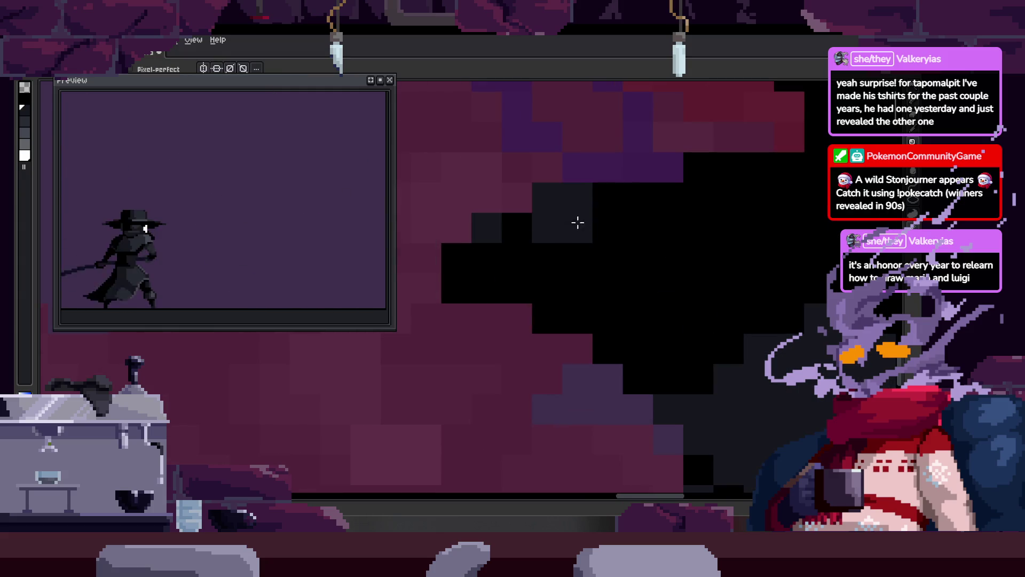
{"action": "left_click_drag", "start_coordinate": [578, 223], "coordinate": [571, 197]}
{"action": "scroll", "coordinate": [508, 224], "scroll_direction": "down", "scroll_amount": 3}
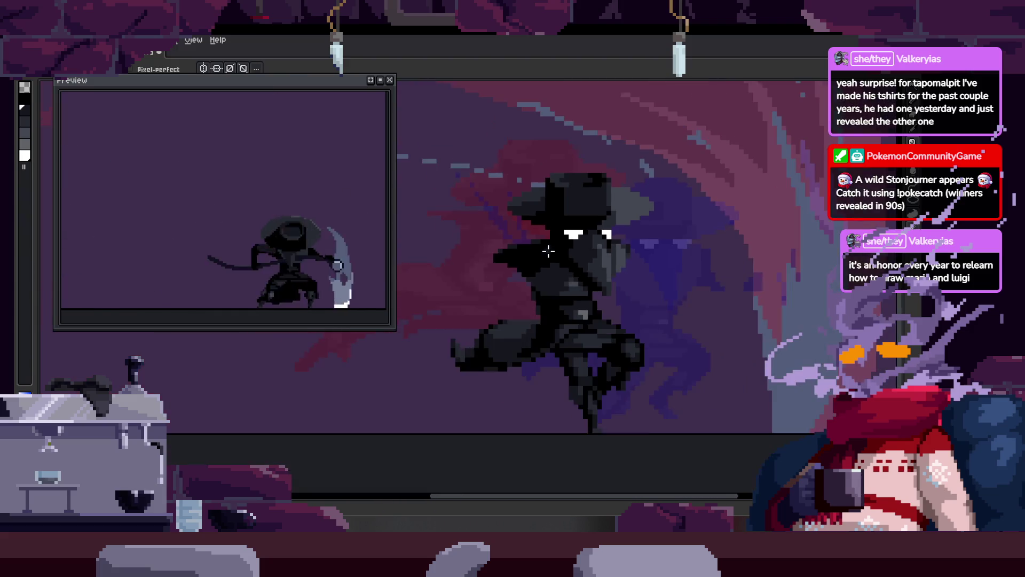
Step: Touch up the body by painting a grey pixel and lightening a black pixel to dark grey
{"action": "scroll", "coordinate": [614, 254], "scroll_direction": "up", "scroll_amount": 2}
{"action": "scroll", "coordinate": [528, 283], "scroll_direction": "down", "scroll_amount": 2}
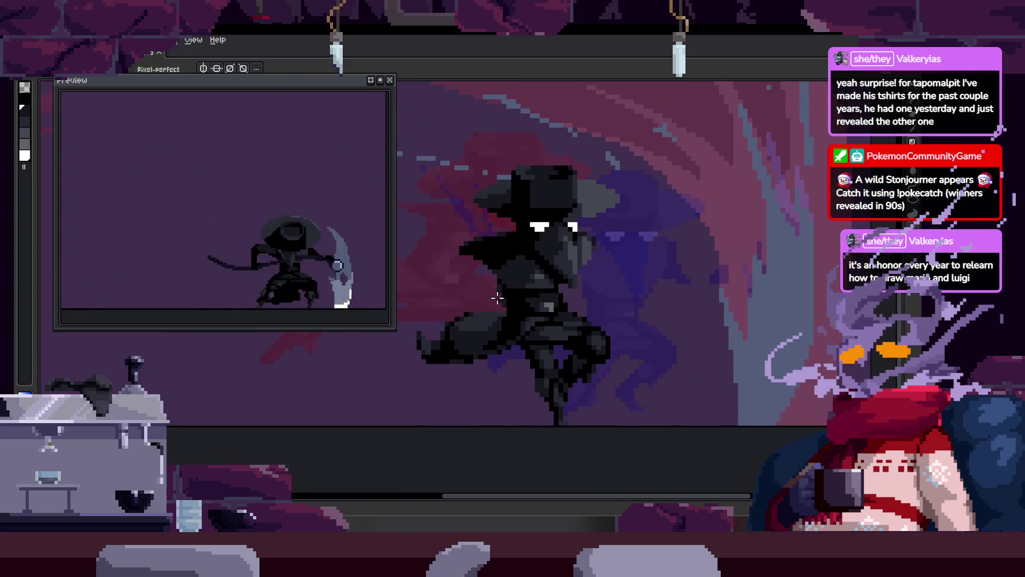
{"action": "scroll", "coordinate": [497, 299], "scroll_direction": "up", "scroll_amount": 2}
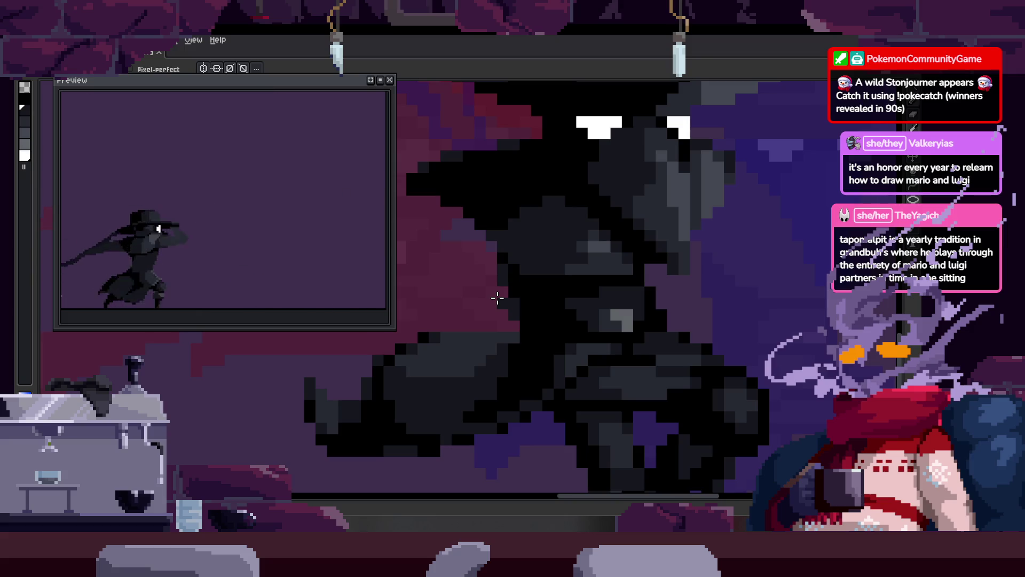
{"action": "scroll", "coordinate": [514, 220], "scroll_direction": "up", "scroll_amount": 2}
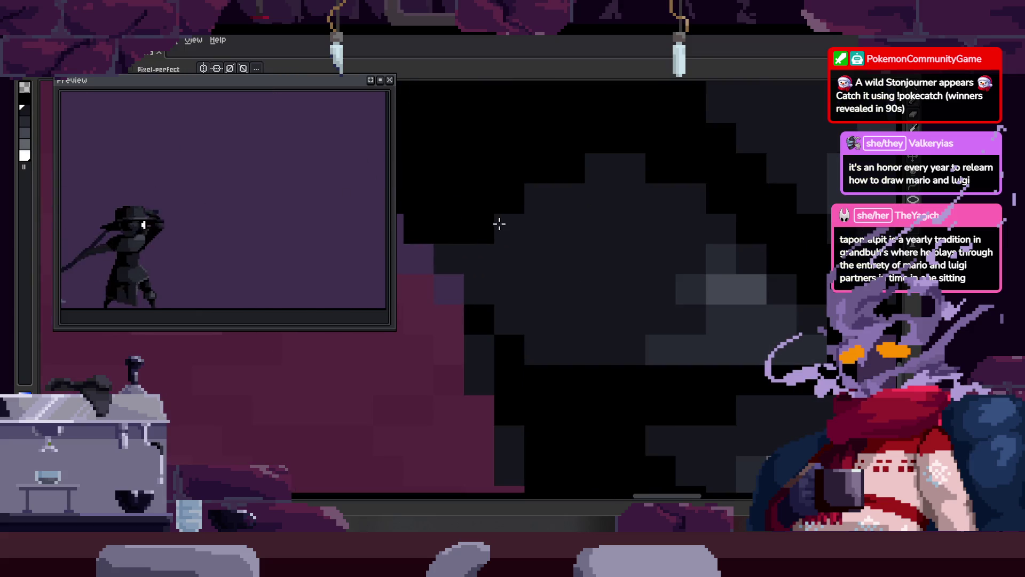
{"action": "left_click_drag", "start_coordinate": [519, 207], "coordinate": [575, 238]}
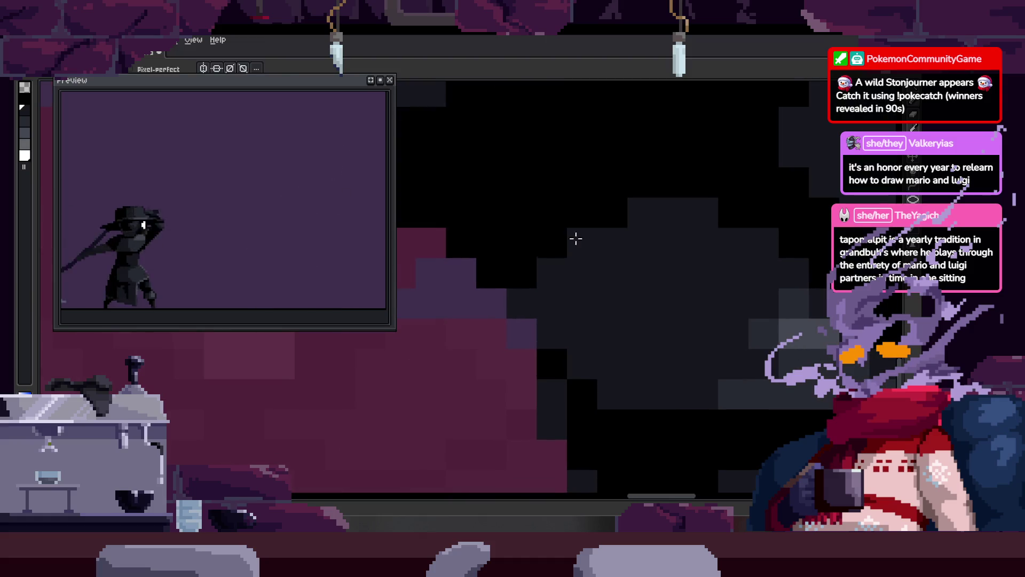
{"action": "left_click", "coordinate": [622, 219]}
{"action": "key", "text": "space"}
{"action": "scroll", "coordinate": [593, 339], "scroll_direction": "down", "scroll_amount": 1}
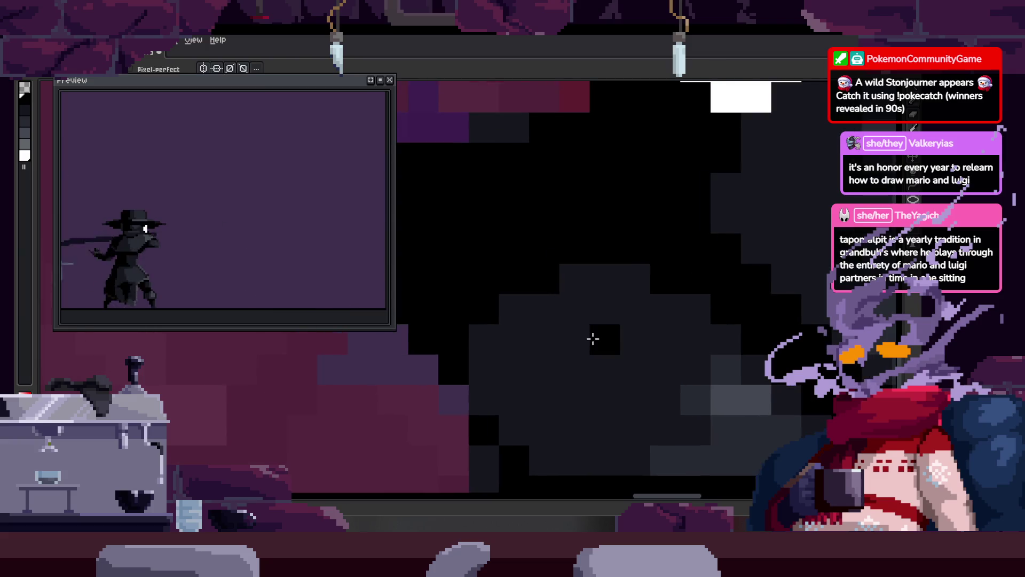
{"action": "scroll", "coordinate": [581, 340], "scroll_direction": "down", "scroll_amount": 1}
{"action": "scroll", "coordinate": [581, 339], "scroll_direction": "up", "scroll_amount": 2}
{"action": "key", "text": "space"}
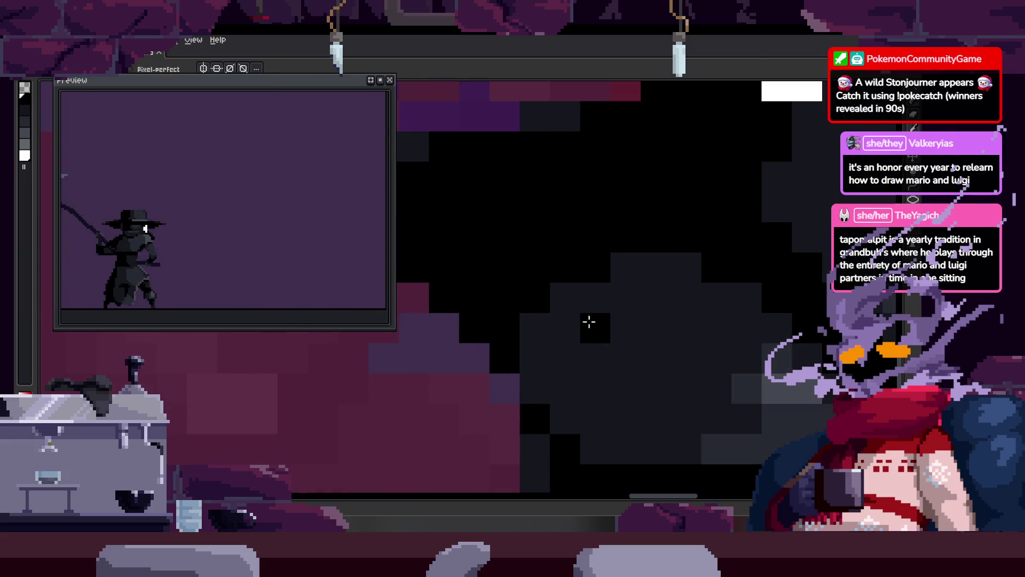
{"action": "scroll", "coordinate": [633, 317], "scroll_direction": "down", "scroll_amount": 2}
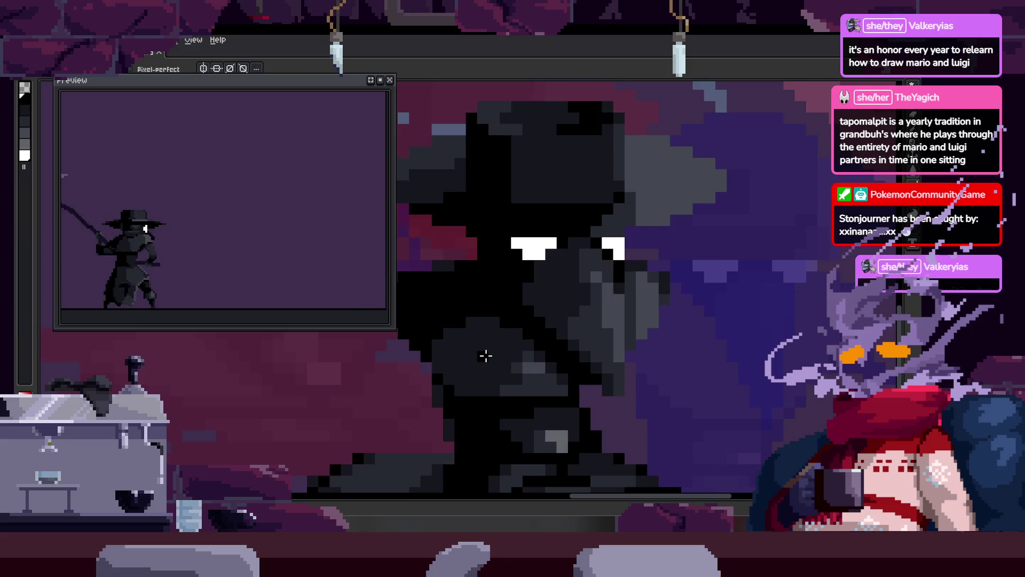
{"action": "scroll", "coordinate": [485, 355], "scroll_direction": "up", "scroll_amount": 1}
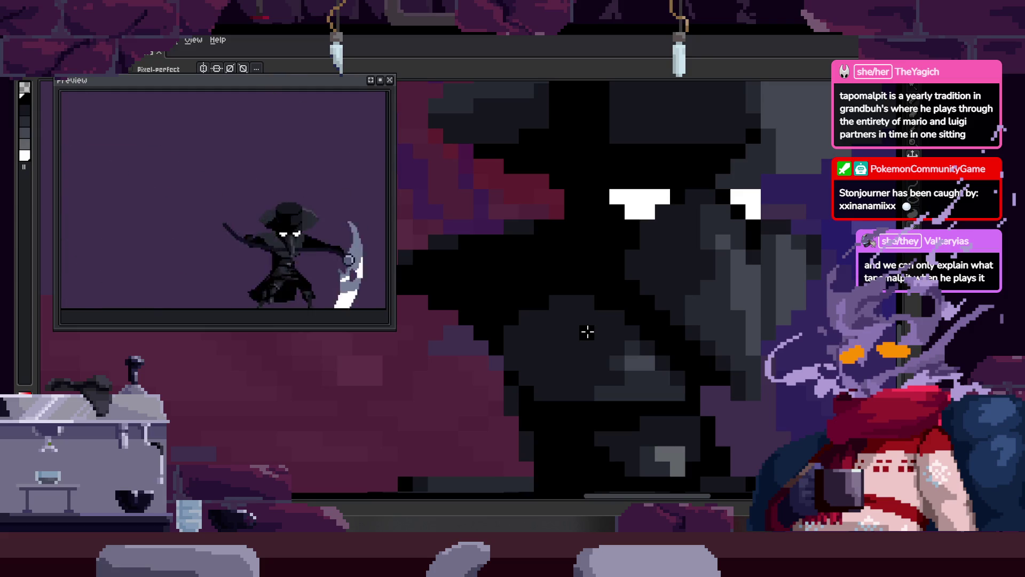
{"action": "scroll", "coordinate": [588, 332], "scroll_direction": "down", "scroll_amount": 1}
{"action": "scroll", "coordinate": [587, 332], "scroll_direction": "up", "scroll_amount": 1}
{"action": "scroll", "coordinate": [608, 307], "scroll_direction": "up", "scroll_amount": 1}
{"action": "scroll", "coordinate": [606, 297], "scroll_direction": "up", "scroll_amount": 1}
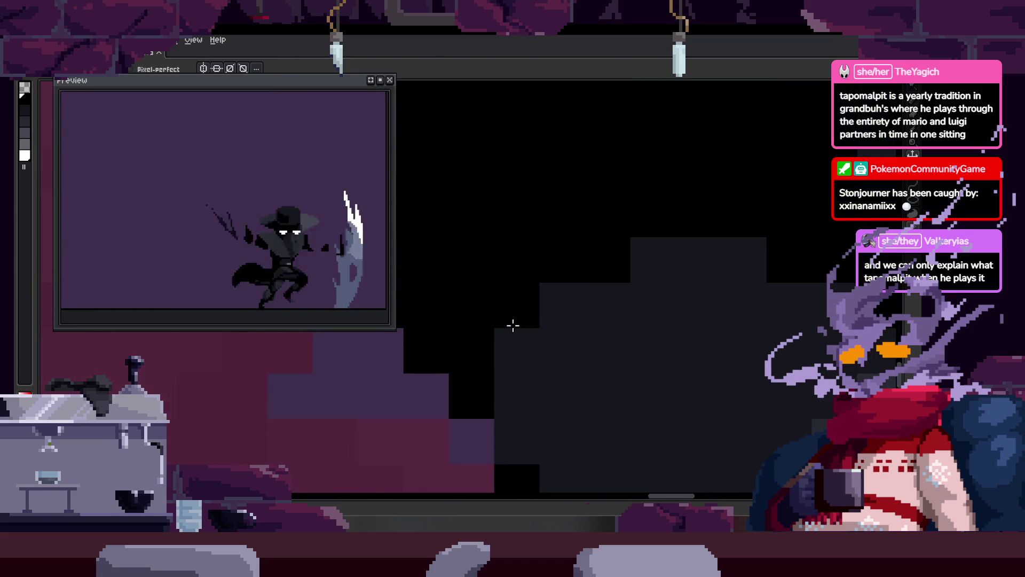
{"action": "scroll", "coordinate": [581, 291], "scroll_direction": "right", "scroll_amount": 2}
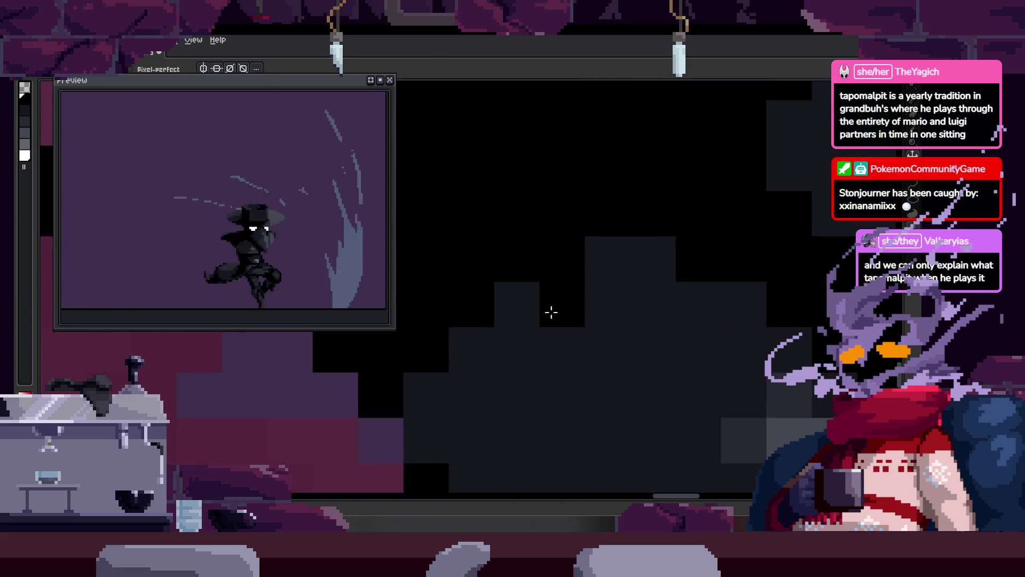
{"action": "scroll", "coordinate": [567, 346], "scroll_direction": "down", "scroll_amount": 1}
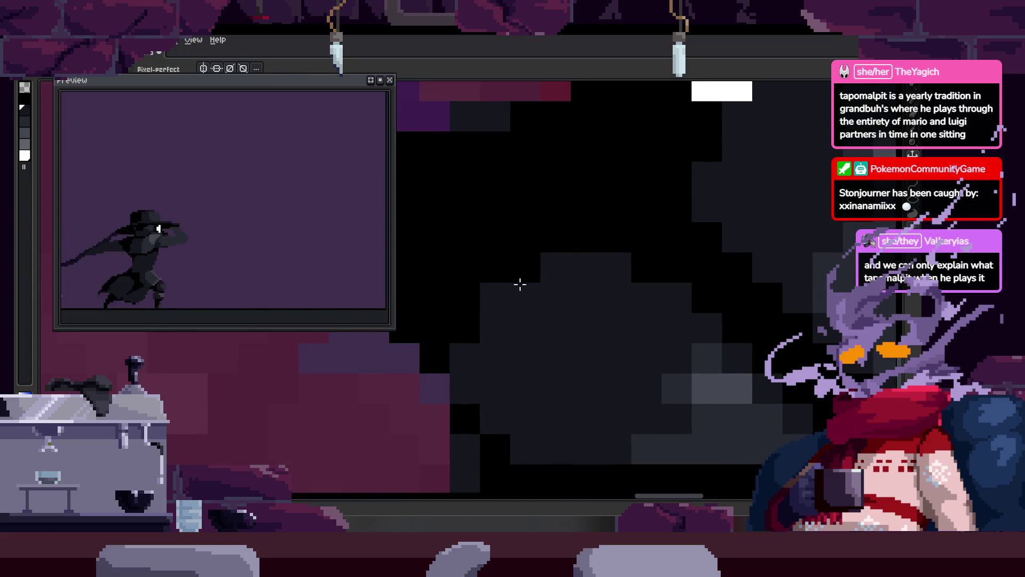
{"action": "left_click", "coordinate": [533, 268]}
Step: Play the attack animation and show the timeline with Attack_2, Attack_3 and to_Idle tags
{"action": "scroll", "coordinate": [484, 345], "scroll_direction": "down", "scroll_amount": 1}
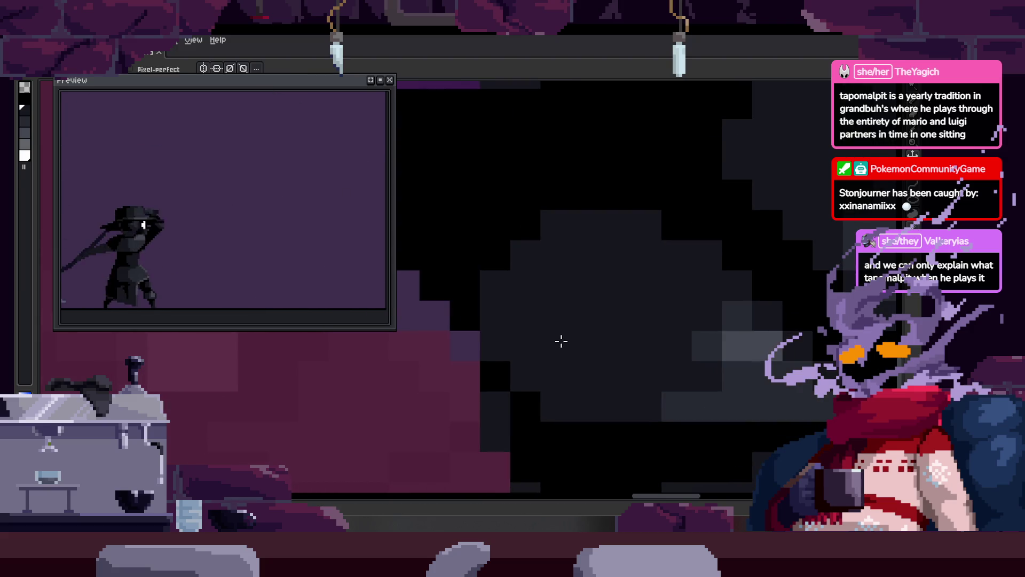
{"action": "key", "text": "Return"}
{"action": "scroll", "coordinate": [556, 338], "scroll_direction": "down", "scroll_amount": 2}
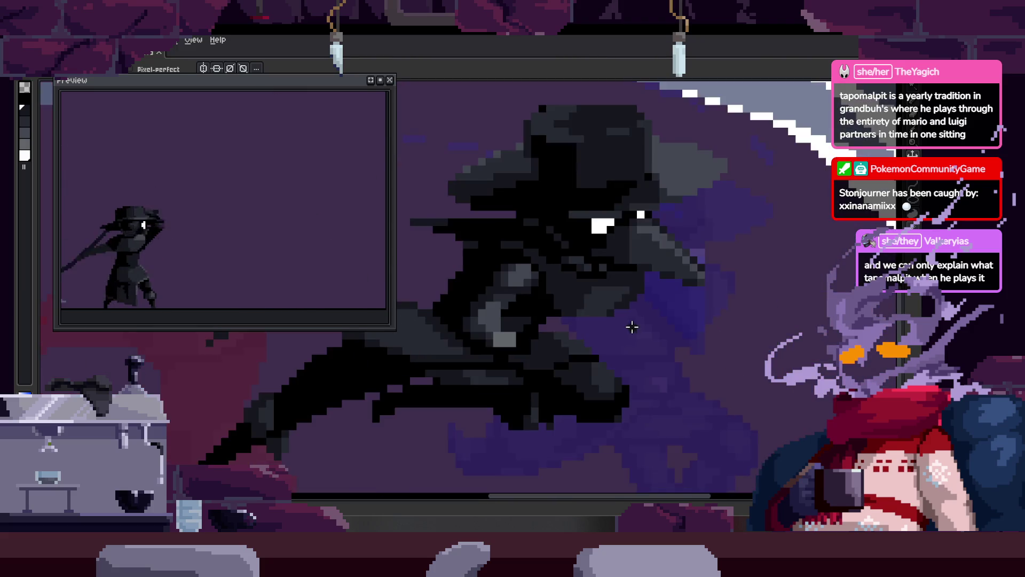
{"action": "key", "text": "Tab"}
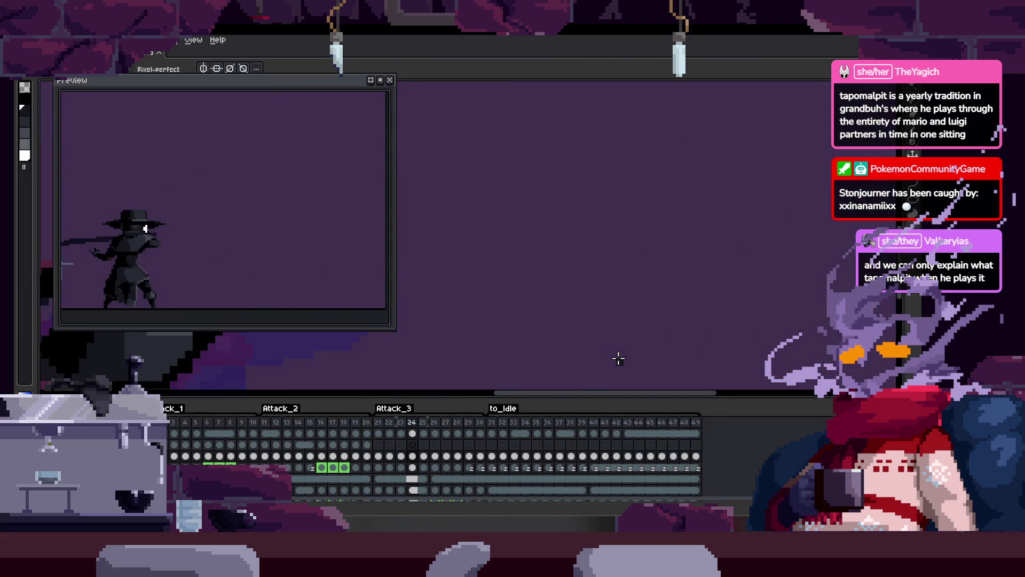
Step: With the timeline hidden, pencil-fill the selected scythe shaft area solid black and drop the selection
{"action": "key", "text": "Tab"}
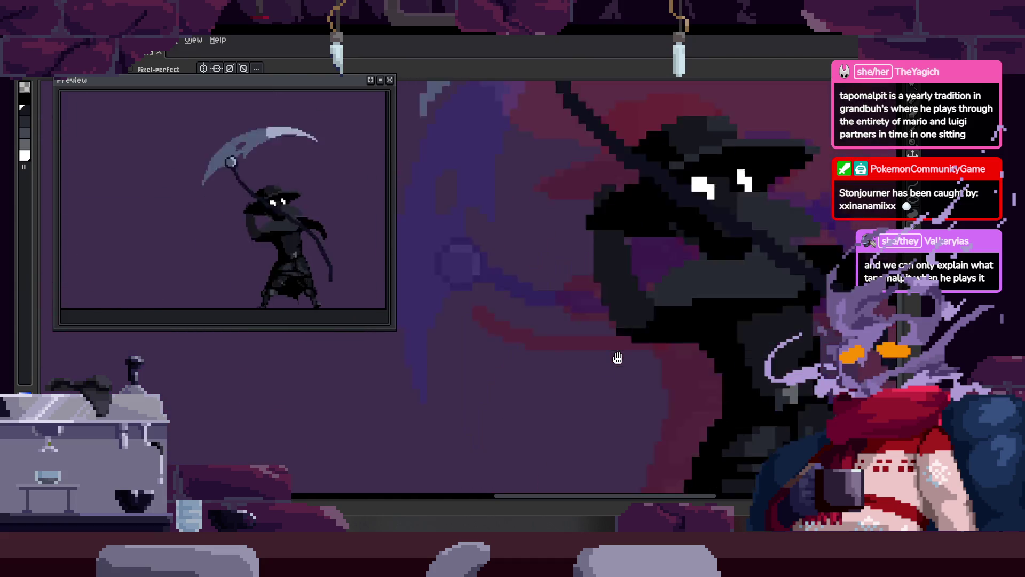
{"action": "scroll", "coordinate": [618, 356], "scroll_direction": "down", "scroll_amount": 2}
{"action": "scroll", "coordinate": [646, 326], "scroll_direction": "down", "scroll_amount": 2}
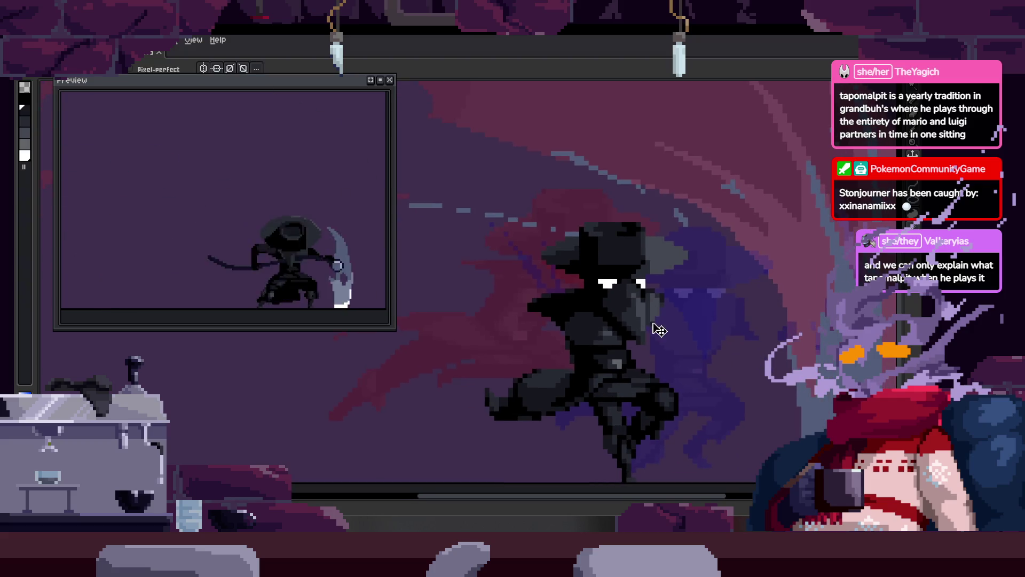
{"action": "left_click_drag", "start_coordinate": [652, 323], "coordinate": [636, 323]}
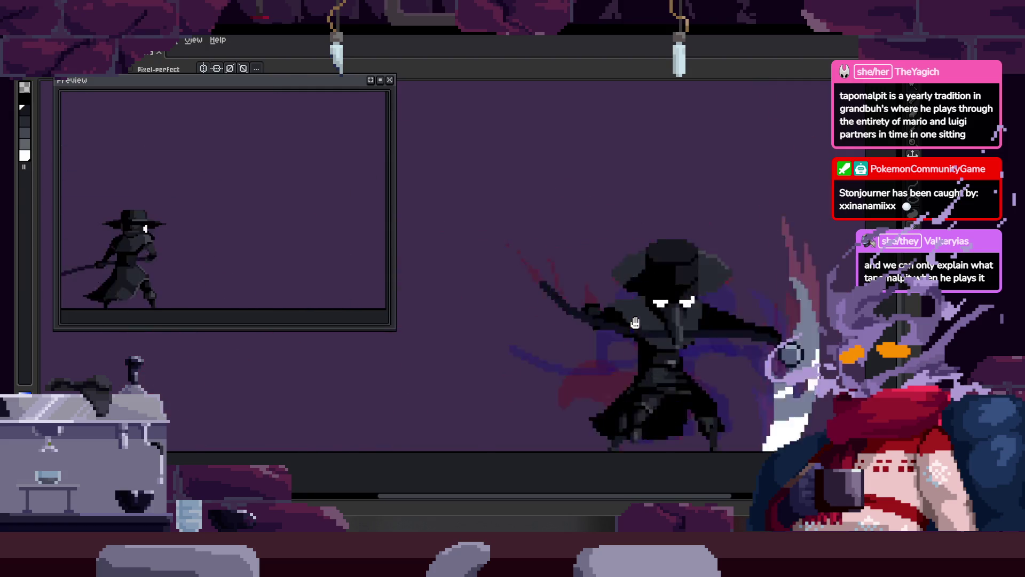
{"action": "scroll", "coordinate": [587, 375], "scroll_direction": "left", "scroll_amount": 5}
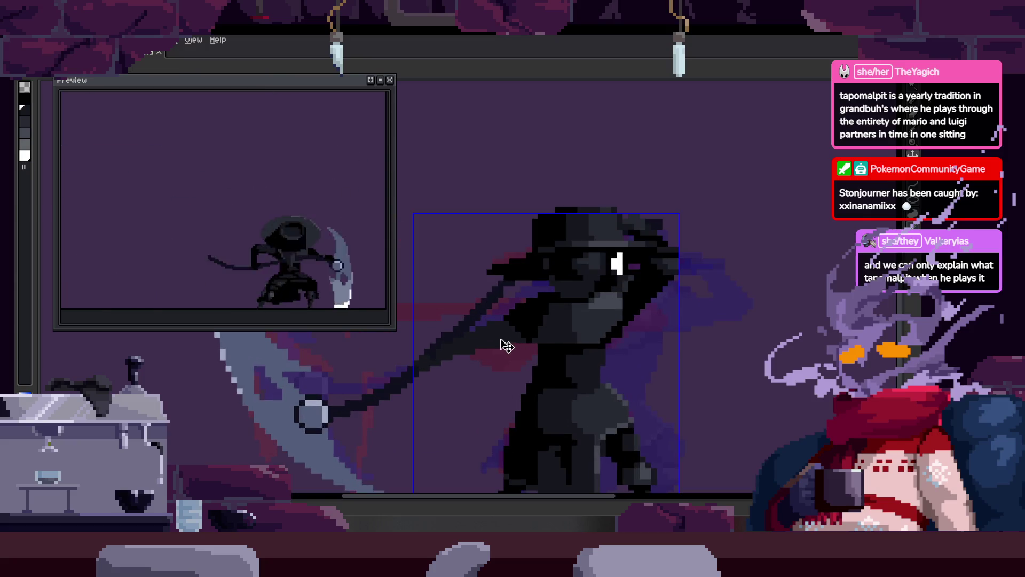
{"action": "key", "text": "i"}
{"action": "scroll", "coordinate": [493, 332], "scroll_direction": "up", "scroll_amount": 3}
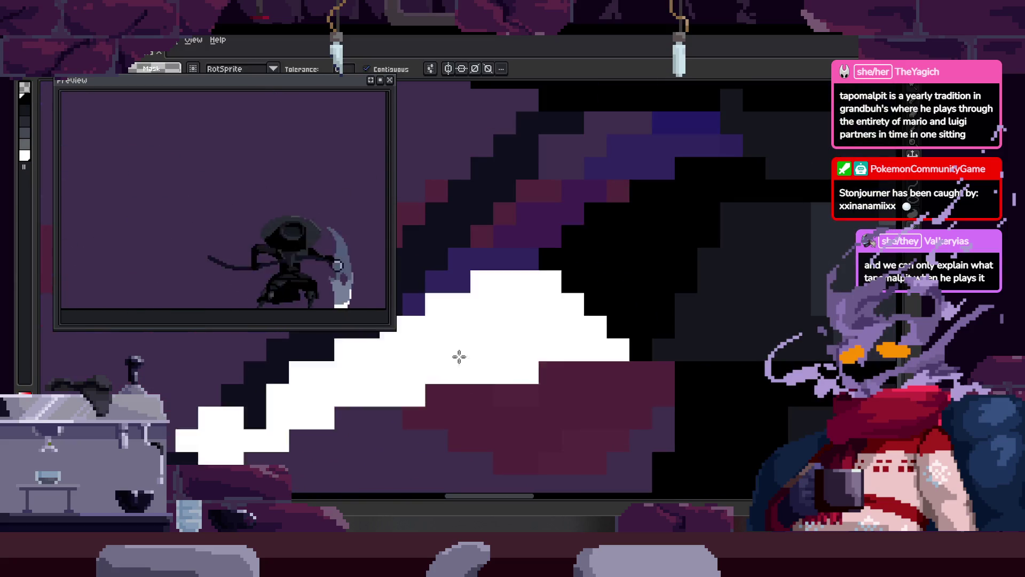
{"action": "key", "text": "b"}
{"action": "left_click_drag", "start_coordinate": [318, 407], "coordinate": [428, 353]}
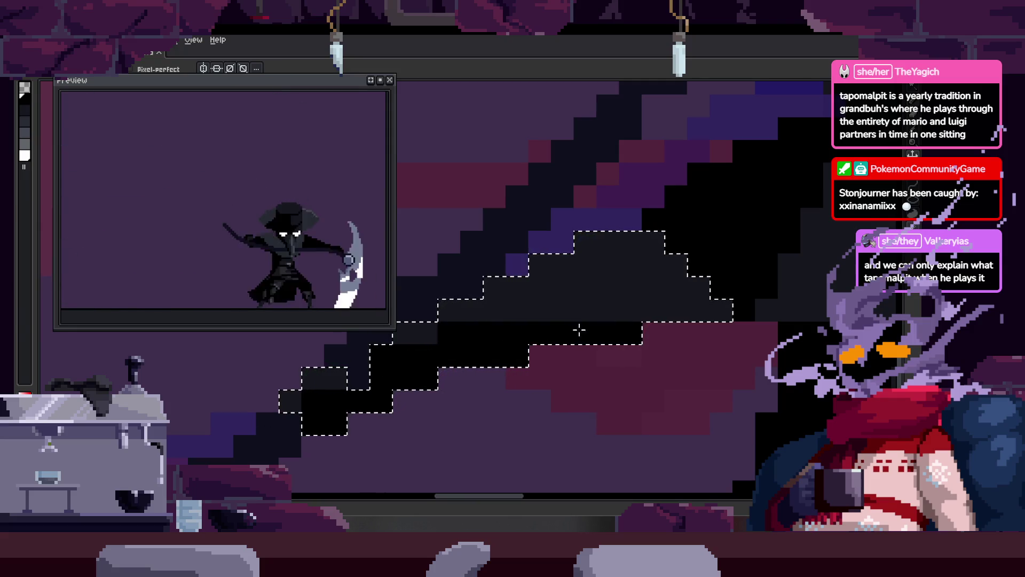
{"action": "left_click_drag", "start_coordinate": [428, 353], "coordinate": [614, 305]}
{"action": "key", "text": "ctrl+d"}
Step: Shade the shaft edge with dark-grey pixel steps and black pixels beneath them
{"action": "left_click_drag", "start_coordinate": [679, 300], "coordinate": [546, 293]}
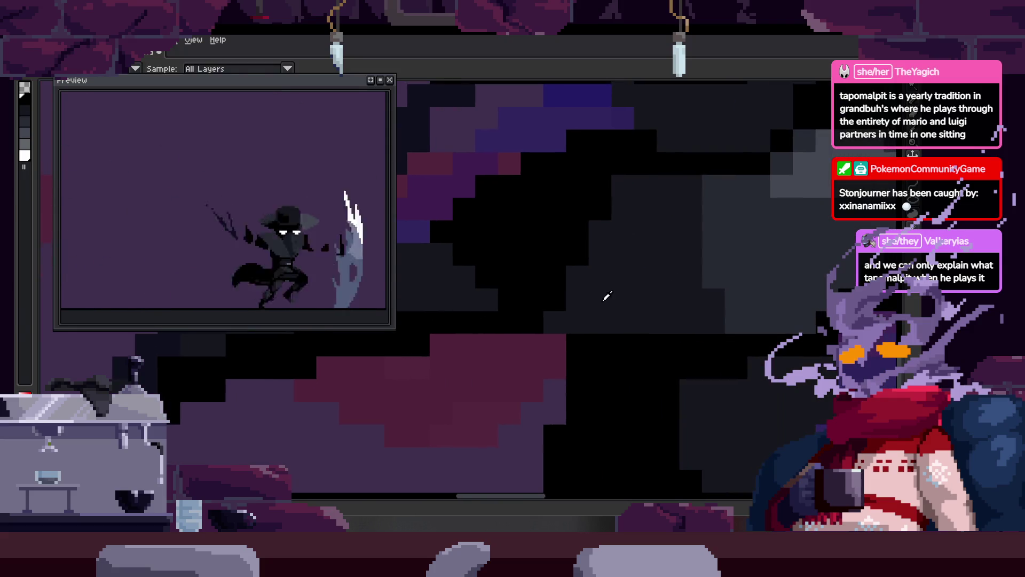
{"action": "left_click", "coordinate": [541, 238]}
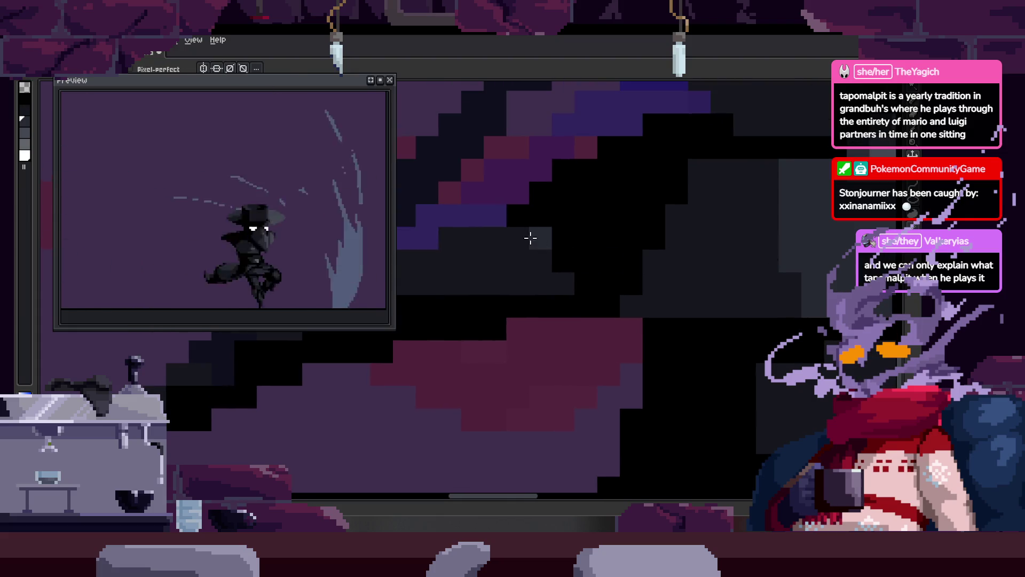
{"action": "left_click_drag", "start_coordinate": [586, 285], "coordinate": [671, 302]}
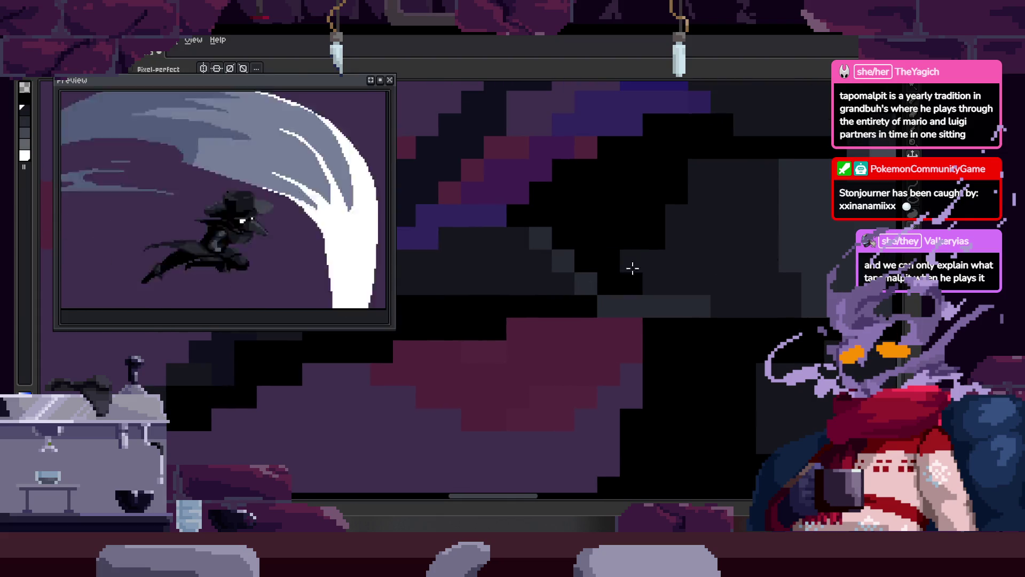
{"action": "scroll", "coordinate": [588, 277], "scroll_direction": "up", "scroll_amount": 1}
{"action": "left_click", "coordinate": [472, 235]}
{"action": "mouse_move", "coordinate": [472, 235]}
{"action": "left_mouse_down"}
{"action": "mouse_move", "coordinate": [499, 321]}
{"action": "mouse_move", "coordinate": [572, 327]}
{"action": "mouse_move", "coordinate": [526, 304]}
{"action": "mouse_move", "coordinate": [521, 288]}
{"action": "mouse_move", "coordinate": [646, 300]}
{"action": "left_mouse_up"}
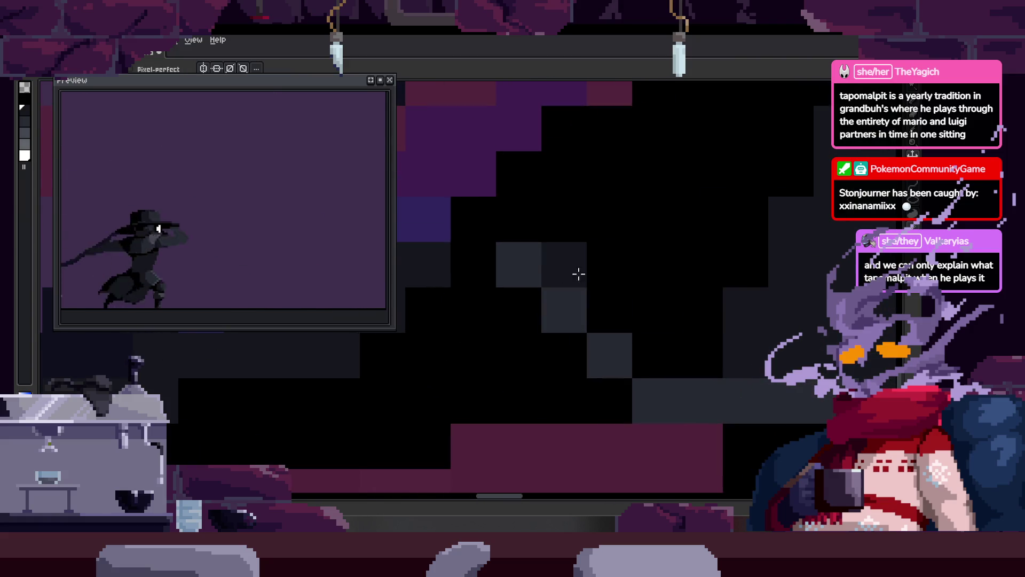
{"action": "left_click_drag", "start_coordinate": [563, 304], "coordinate": [503, 285]}
{"action": "scroll", "coordinate": [522, 320], "scroll_direction": "down", "scroll_amount": 3}
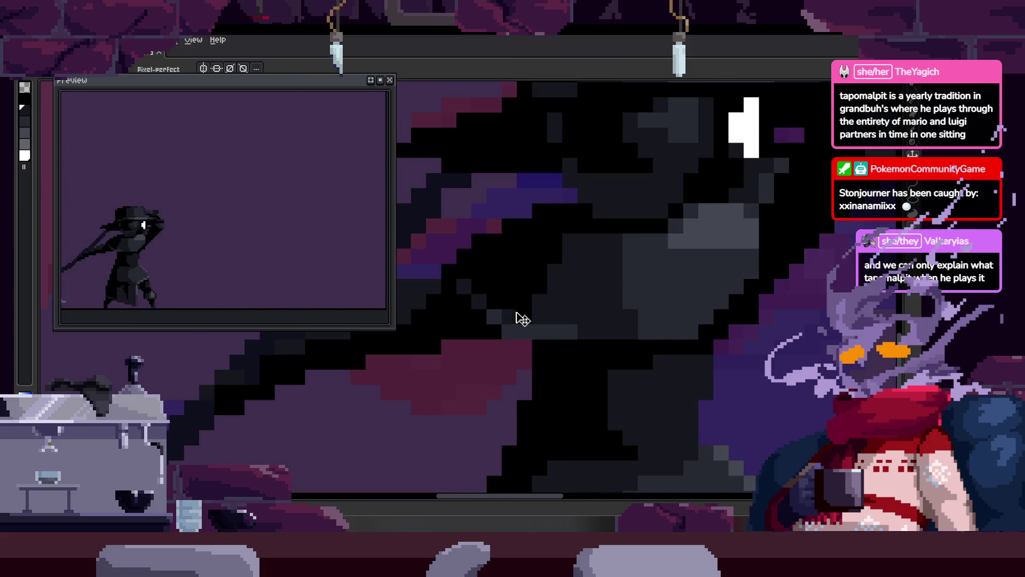
{"action": "scroll", "coordinate": [504, 334], "scroll_direction": "down", "scroll_amount": 1}
{"action": "scroll", "coordinate": [469, 348], "scroll_direction": "up", "scroll_amount": 2}
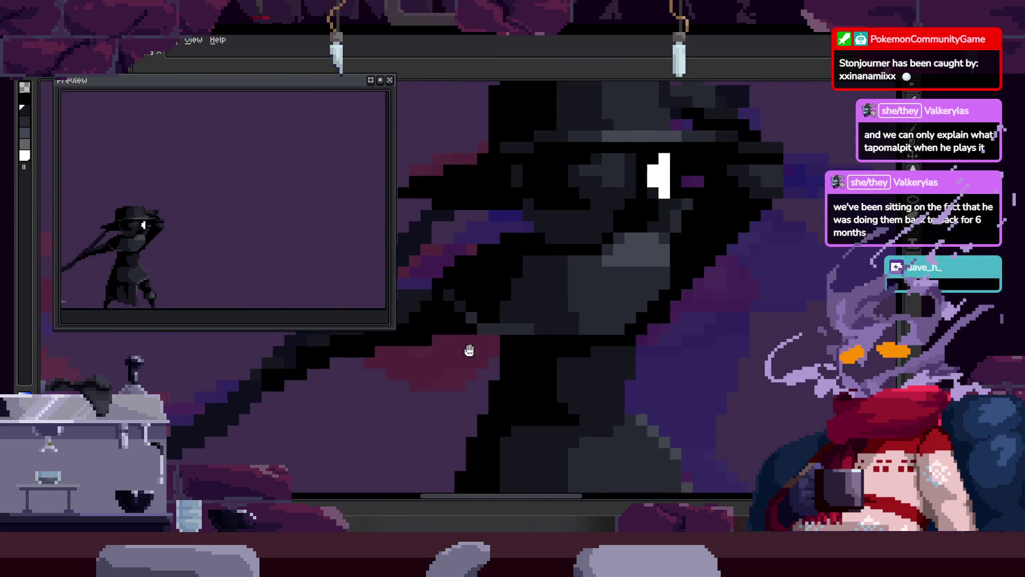
{"action": "scroll", "coordinate": [599, 339], "scroll_direction": "up", "scroll_amount": 2}
{"action": "scroll", "coordinate": [581, 323], "scroll_direction": "up", "scroll_amount": 1}
Step: Save the sprite, play the animation to check the shaft, then save again
{"action": "key", "text": "ctrl+s"}
{"action": "scroll", "coordinate": [515, 338], "scroll_direction": "down", "scroll_amount": 1}
{"action": "scroll", "coordinate": [524, 315], "scroll_direction": "down", "scroll_amount": 1}
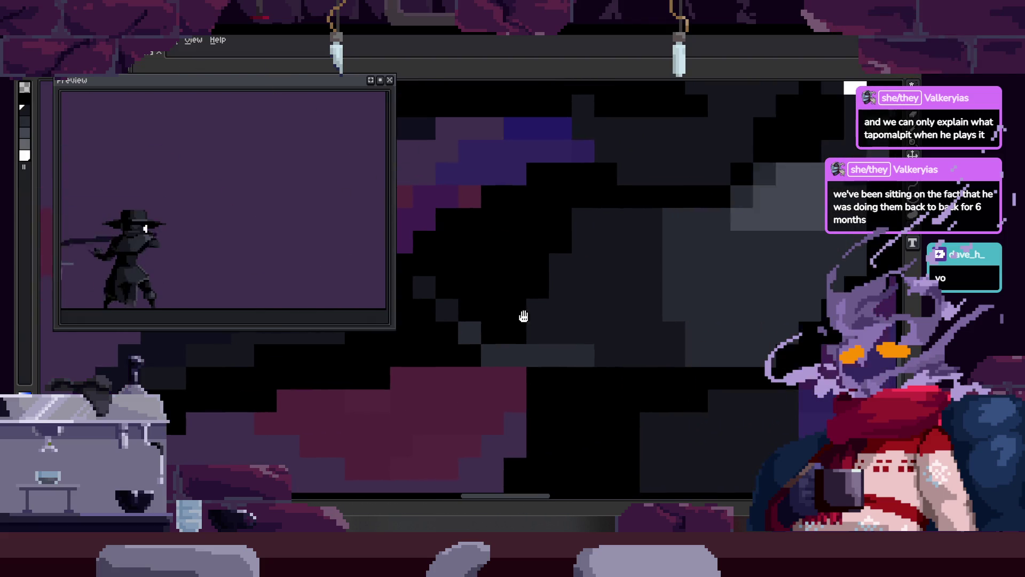
{"action": "scroll", "coordinate": [630, 329], "scroll_direction": "down", "scroll_amount": 1}
{"action": "scroll", "coordinate": [636, 336], "scroll_direction": "down", "scroll_amount": 1}
{"action": "key", "text": "Return"}
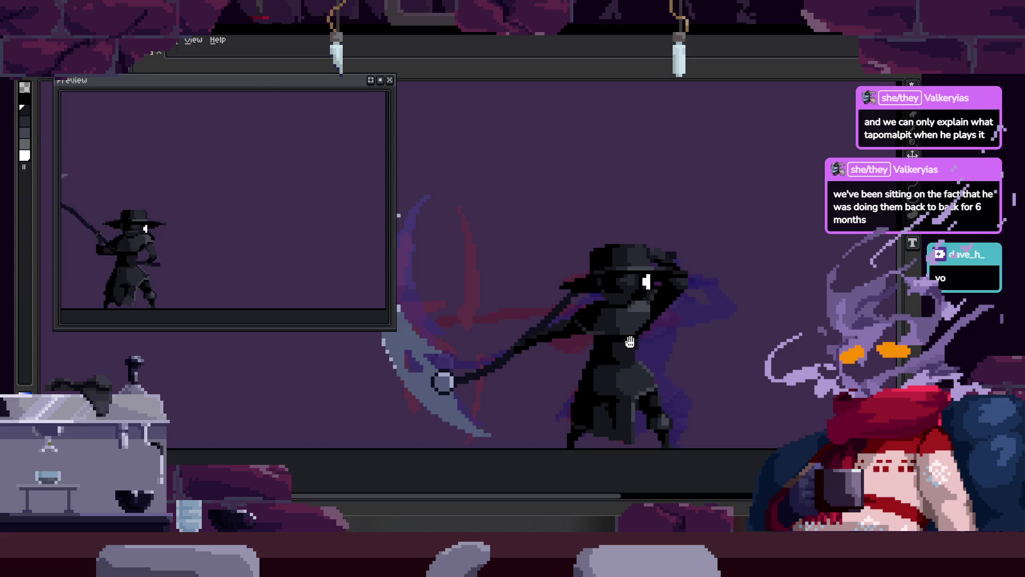
{"action": "scroll", "coordinate": [623, 337], "scroll_direction": "up", "scroll_amount": 1}
{"action": "scroll", "coordinate": [633, 300], "scroll_direction": "up", "scroll_amount": 1}
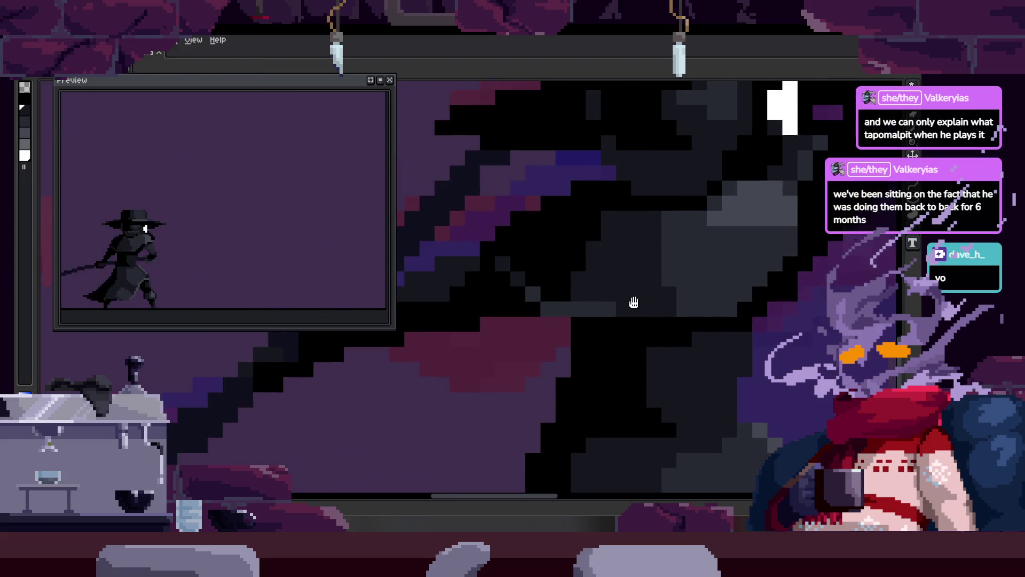
{"action": "scroll", "coordinate": [573, 294], "scroll_direction": "up", "scroll_amount": 1}
{"action": "key", "text": "ctrl+s"}
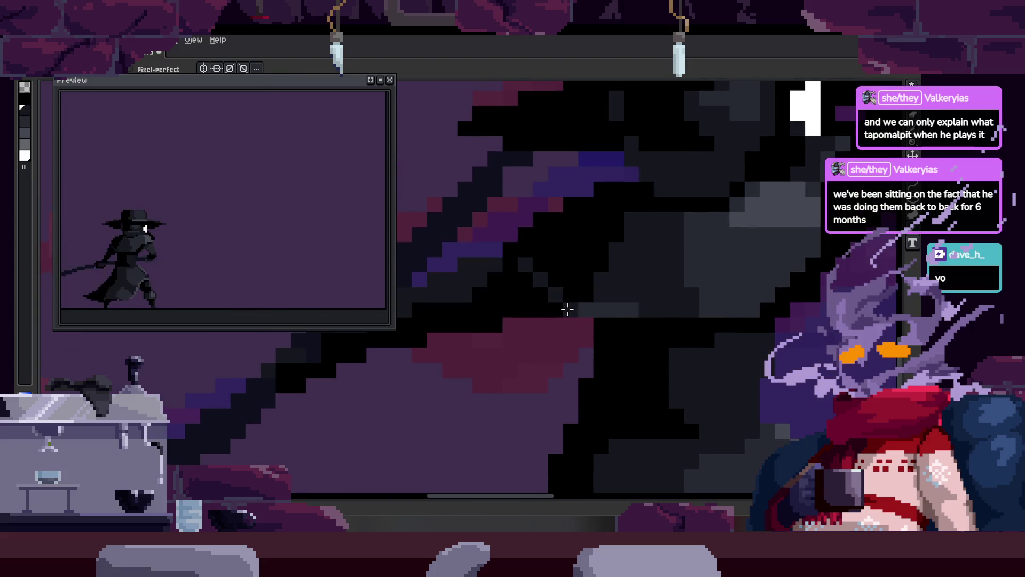
Step: Zoom and pan the view onto the scythe shaft
{"action": "left_click_drag", "start_coordinate": [617, 299], "coordinate": [557, 318]}
{"action": "left_click_drag", "start_coordinate": [645, 314], "coordinate": [608, 337]}
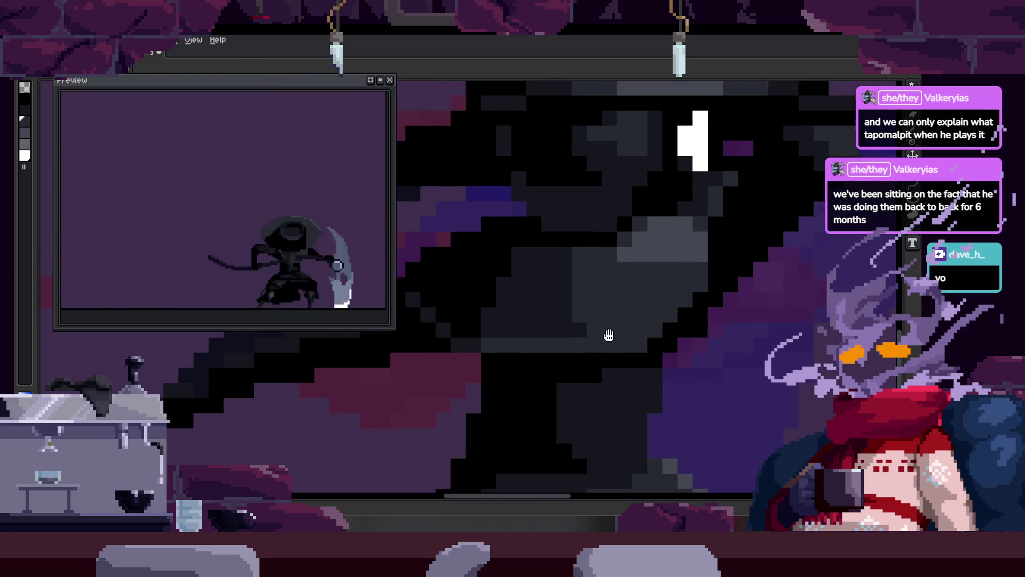
{"action": "scroll", "coordinate": [563, 320], "scroll_direction": "down", "scroll_amount": 2}
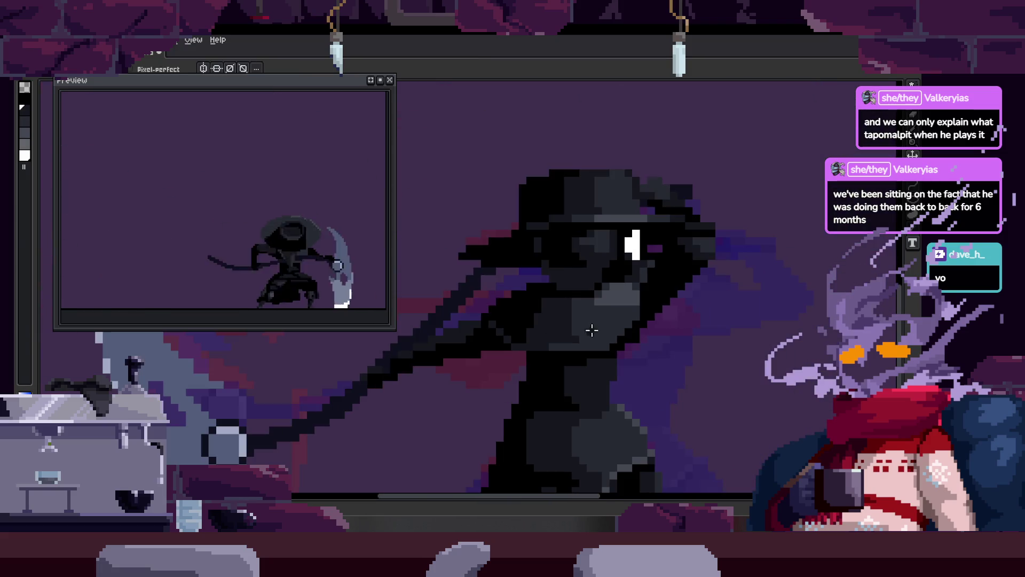
{"action": "scroll", "coordinate": [592, 330], "scroll_direction": "down", "scroll_amount": 1}
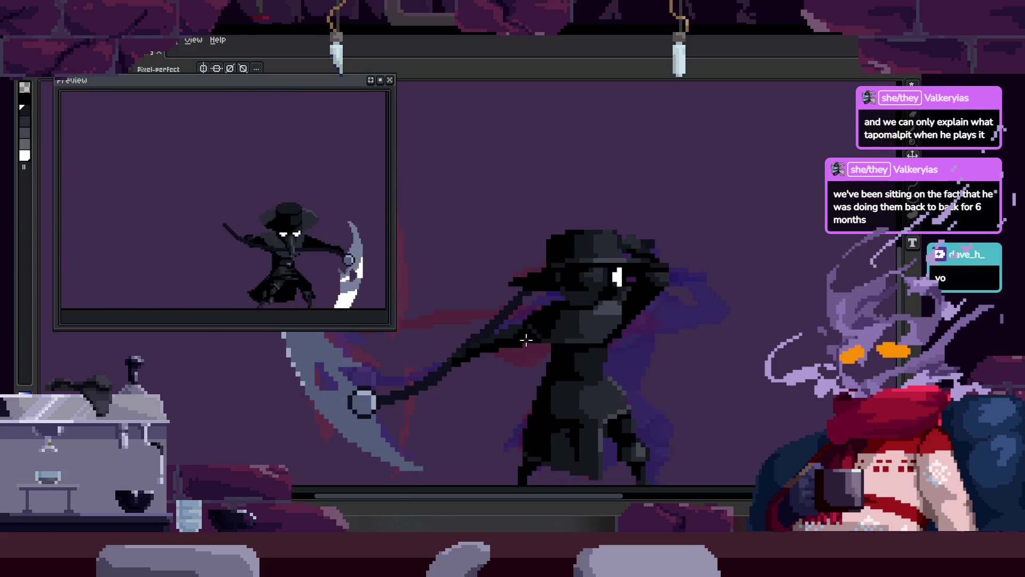
{"action": "scroll", "coordinate": [526, 339], "scroll_direction": "up", "scroll_amount": 5}
{"action": "left_click_drag", "start_coordinate": [492, 309], "coordinate": [584, 304]}
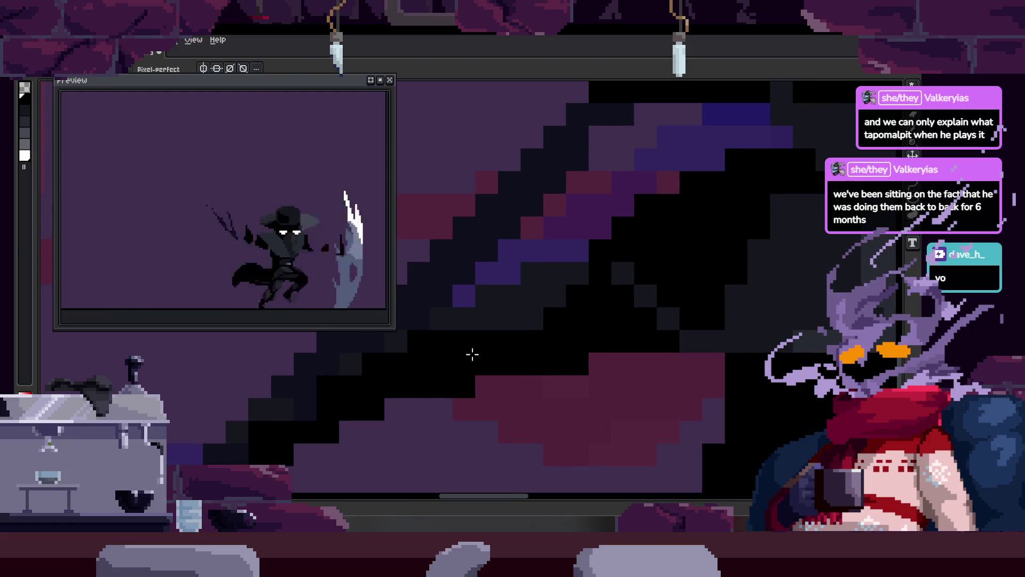
{"action": "scroll", "coordinate": [581, 350], "scroll_direction": "down", "scroll_amount": 1}
{"action": "scroll", "coordinate": [581, 350], "scroll_direction": "down", "scroll_amount": 1}
{"action": "scroll", "coordinate": [548, 331], "scroll_direction": "down", "scroll_amount": 1}
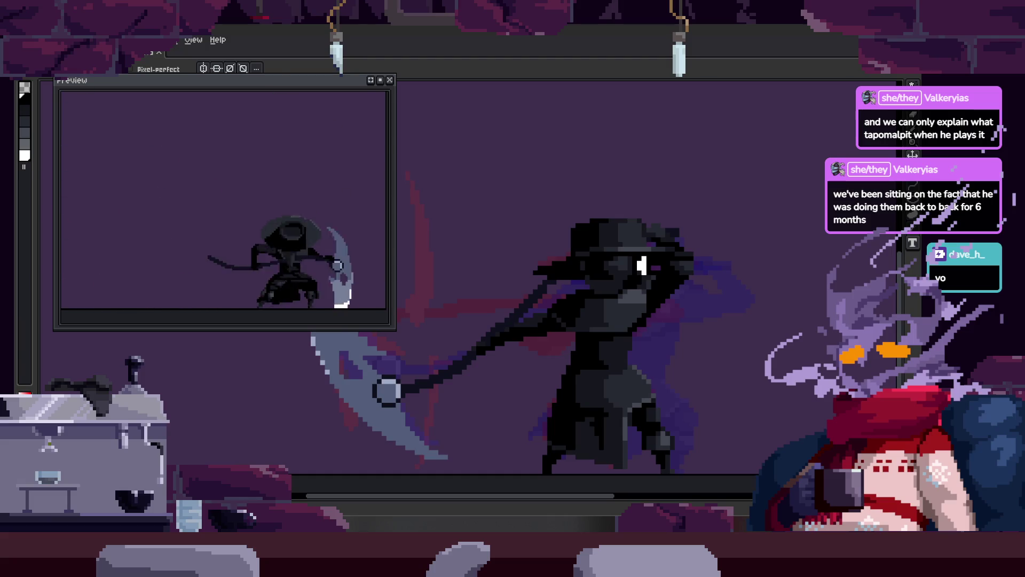
{"action": "scroll", "coordinate": [543, 272], "scroll_direction": "right", "scroll_amount": 3}
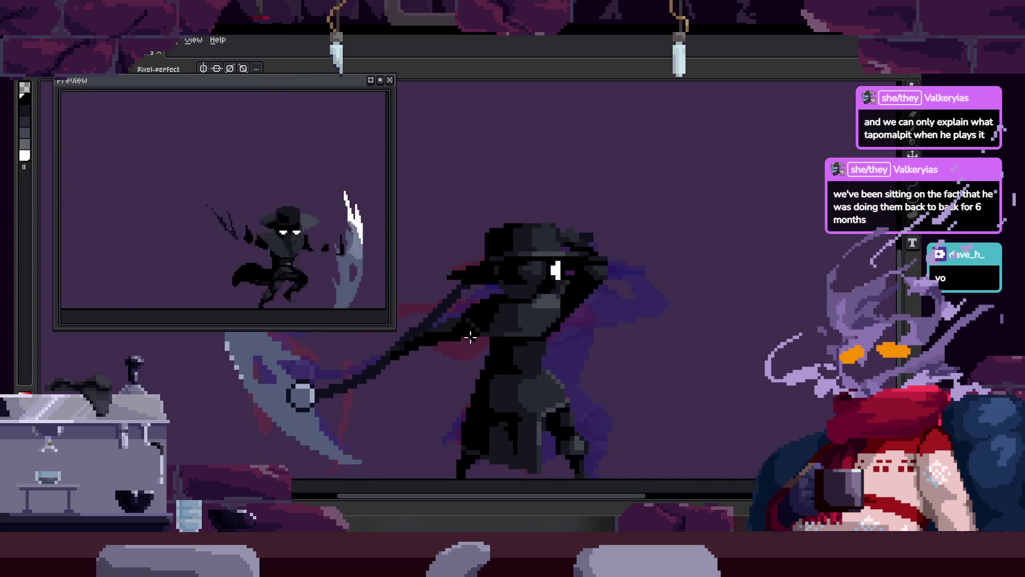
Step: Step forward two animation frames and return to the pencil tool
{"action": "key", "text": "period"}
{"action": "key", "text": "period"}
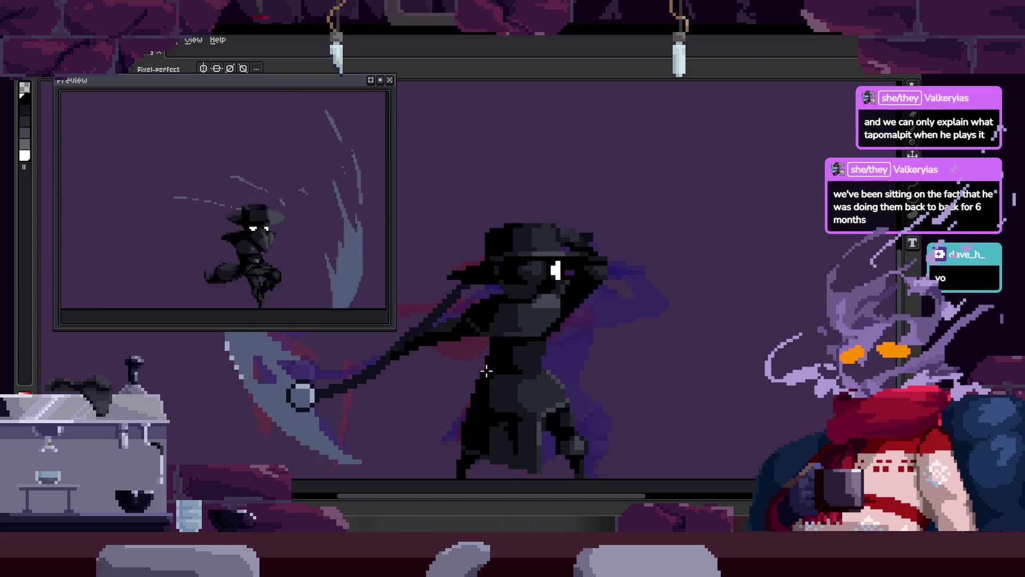
{"action": "key", "text": "period"}
{"action": "scroll", "coordinate": [449, 273], "scroll_direction": "up", "scroll_amount": 3}
{"action": "scroll", "coordinate": [465, 299], "scroll_direction": "down", "scroll_amount": 3}
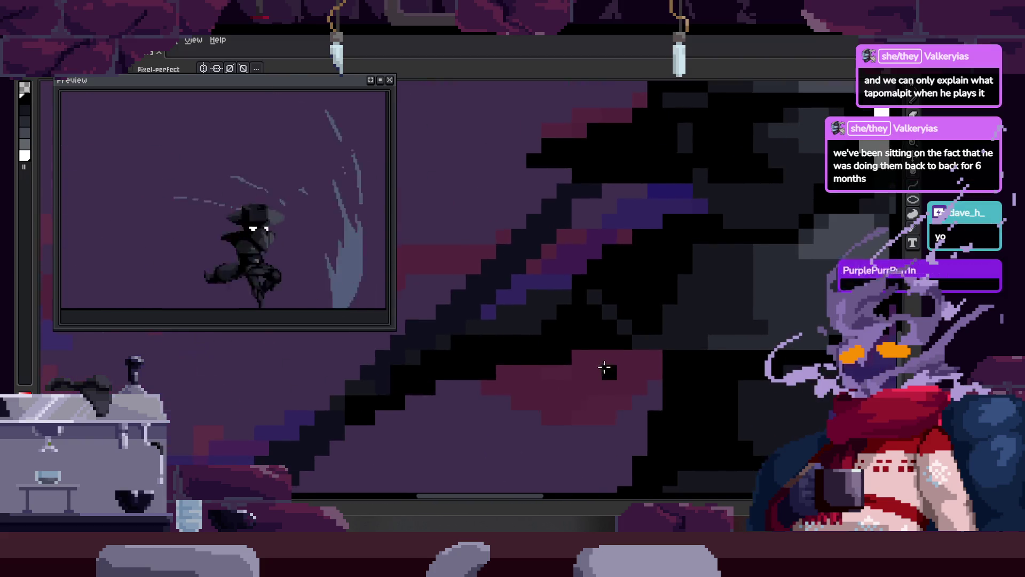
{"action": "scroll", "coordinate": [599, 339], "scroll_direction": "down", "scroll_amount": 2}
{"action": "scroll", "coordinate": [538, 350], "scroll_direction": "up", "scroll_amount": 5}
{"action": "scroll", "coordinate": [538, 350], "scroll_direction": "up", "scroll_amount": 2}
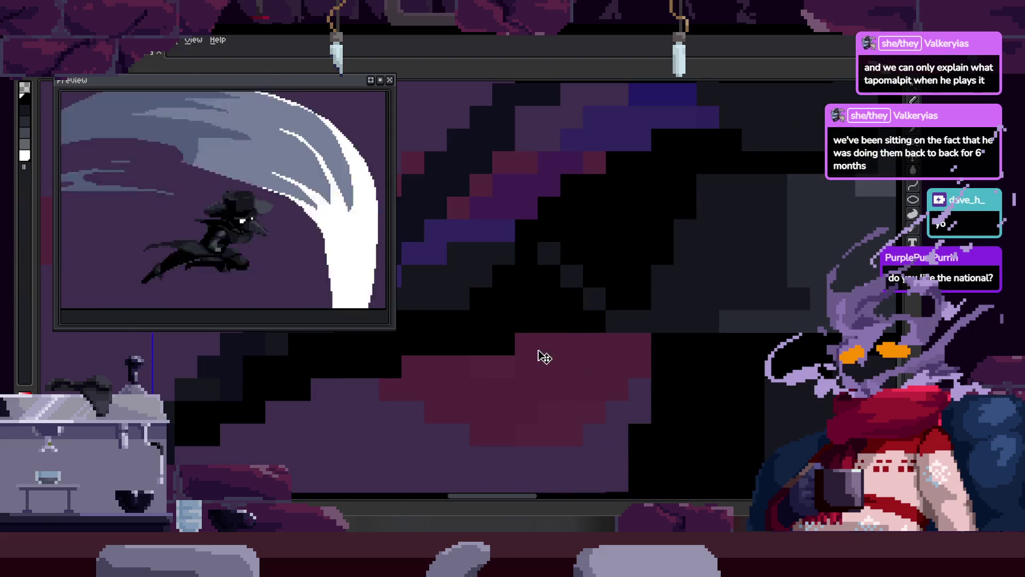
{"action": "scroll", "coordinate": [529, 308], "scroll_direction": "left", "scroll_amount": 3}
{"action": "key", "text": "b"}
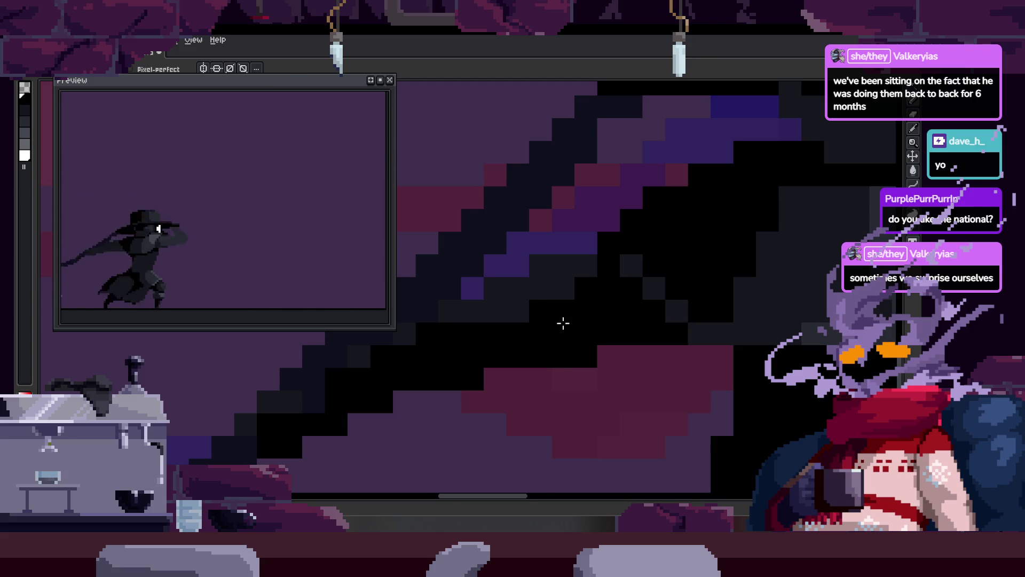
Step: Pan across the scythe shaft and hide the timeline to enlarge the canvas
{"action": "scroll", "coordinate": [563, 325], "scroll_direction": "down", "scroll_amount": 3}
{"action": "scroll", "coordinate": [588, 320], "scroll_direction": "up", "scroll_amount": 2}
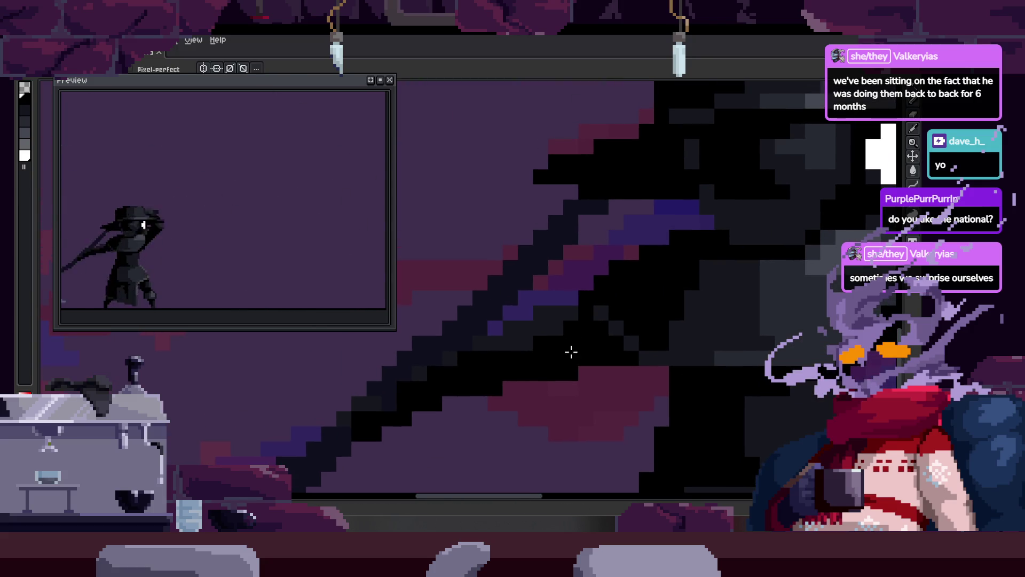
{"action": "scroll", "coordinate": [570, 351], "scroll_direction": "up", "scroll_amount": 2}
{"action": "left_click_drag", "start_coordinate": [536, 301], "coordinate": [592, 357]}
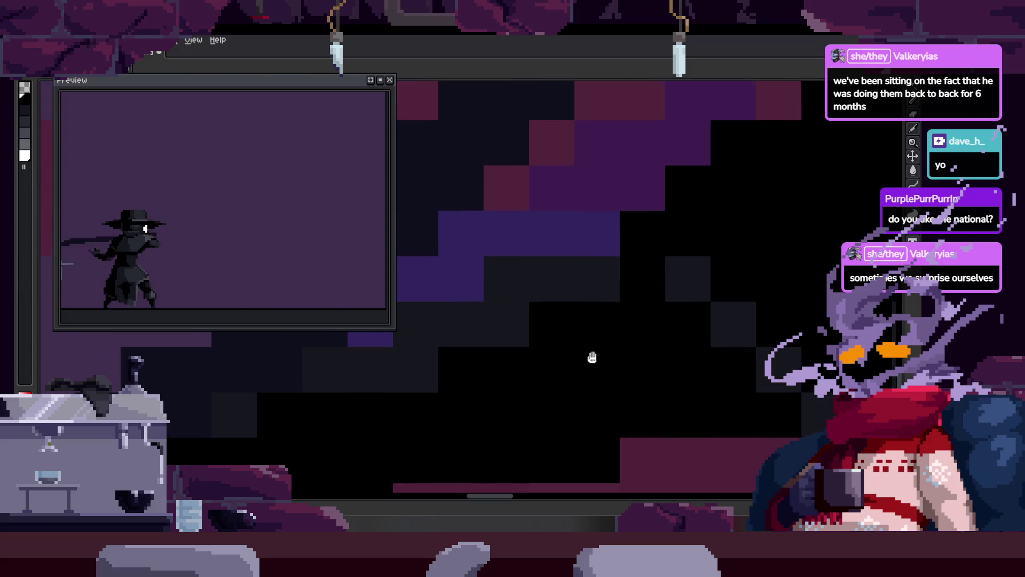
{"action": "scroll", "coordinate": [695, 346], "scroll_direction": "down", "scroll_amount": 2}
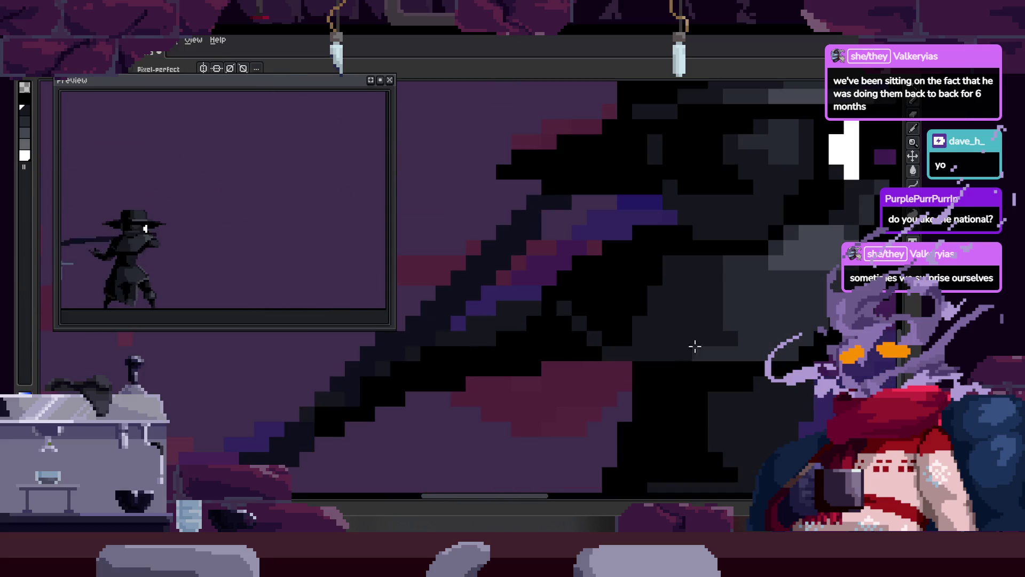
{"action": "scroll", "coordinate": [525, 308], "scroll_direction": "up", "scroll_amount": 3}
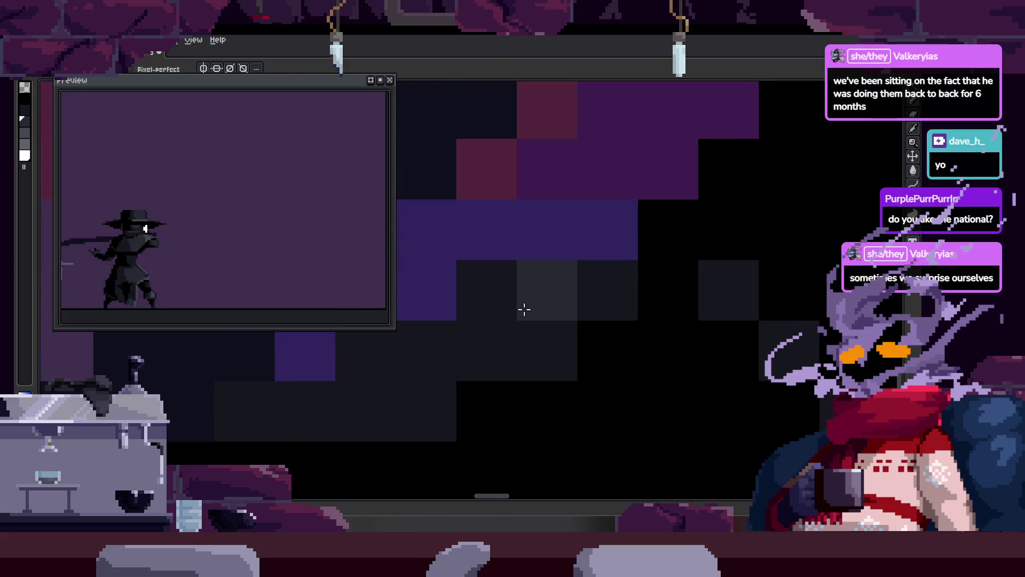
{"action": "left_click_drag", "start_coordinate": [452, 357], "coordinate": [551, 335]}
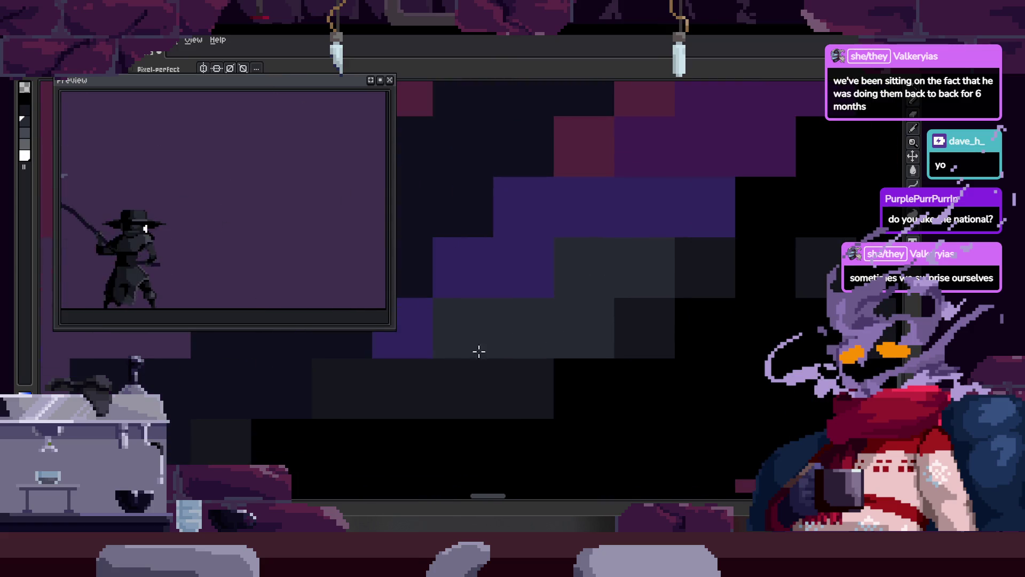
{"action": "scroll", "coordinate": [569, 323], "scroll_direction": "down", "scroll_amount": 3}
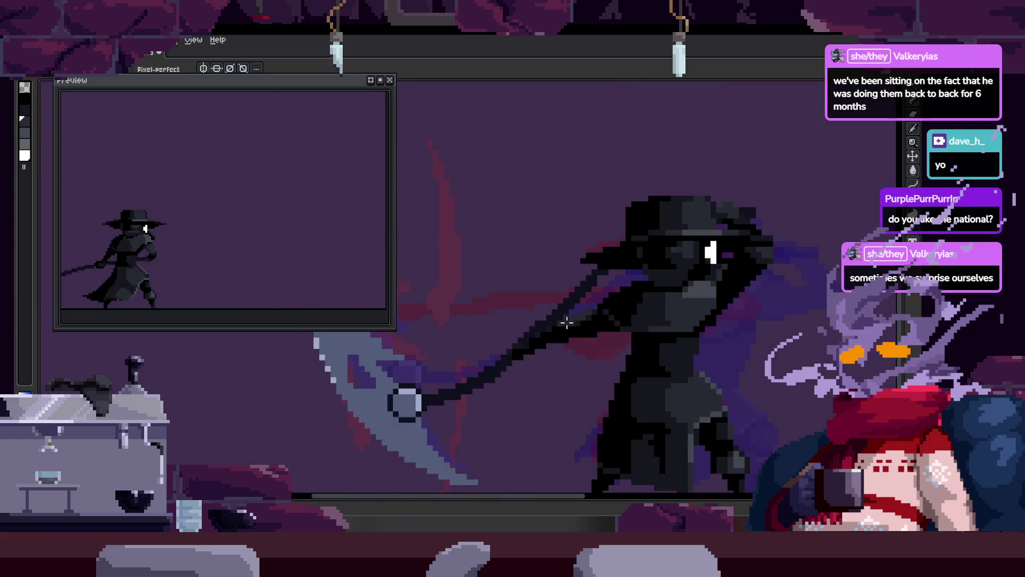
{"action": "scroll", "coordinate": [581, 336], "scroll_direction": "up", "scroll_amount": 2}
{"action": "scroll", "coordinate": [536, 273], "scroll_direction": "up", "scroll_amount": 3}
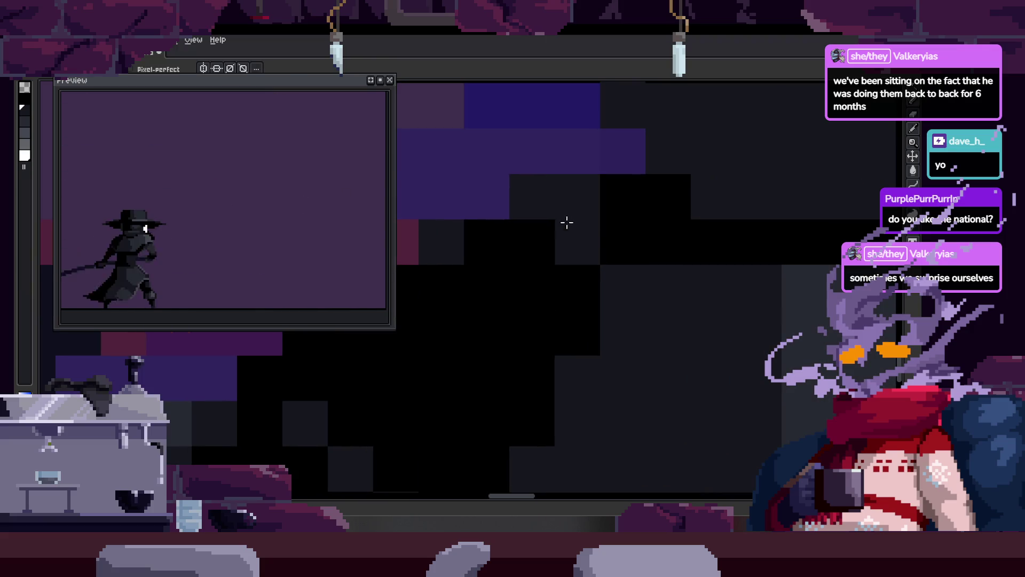
{"action": "scroll", "coordinate": [579, 274], "scroll_direction": "down", "scroll_amount": 3}
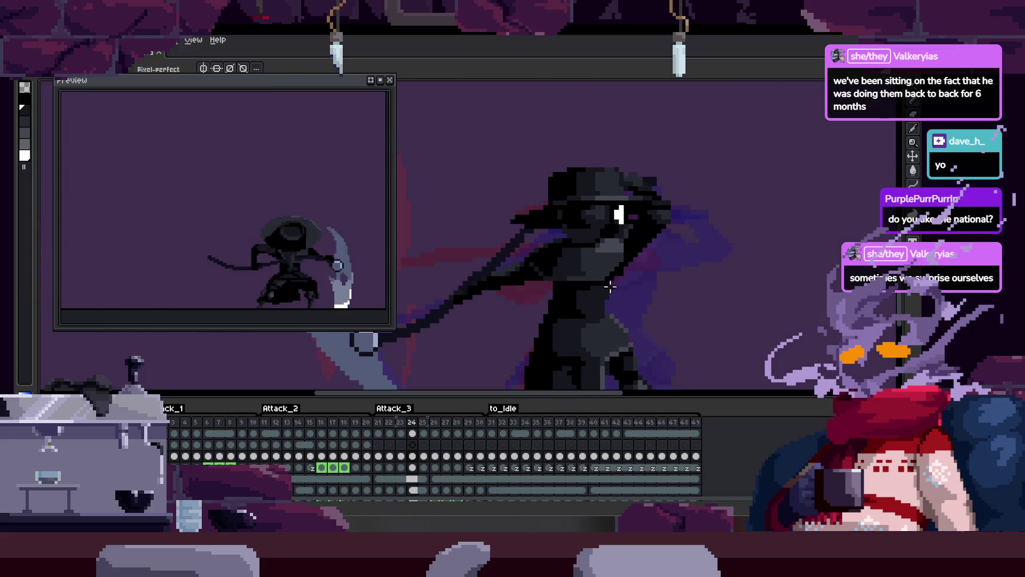
{"action": "key", "text": "Tab"}
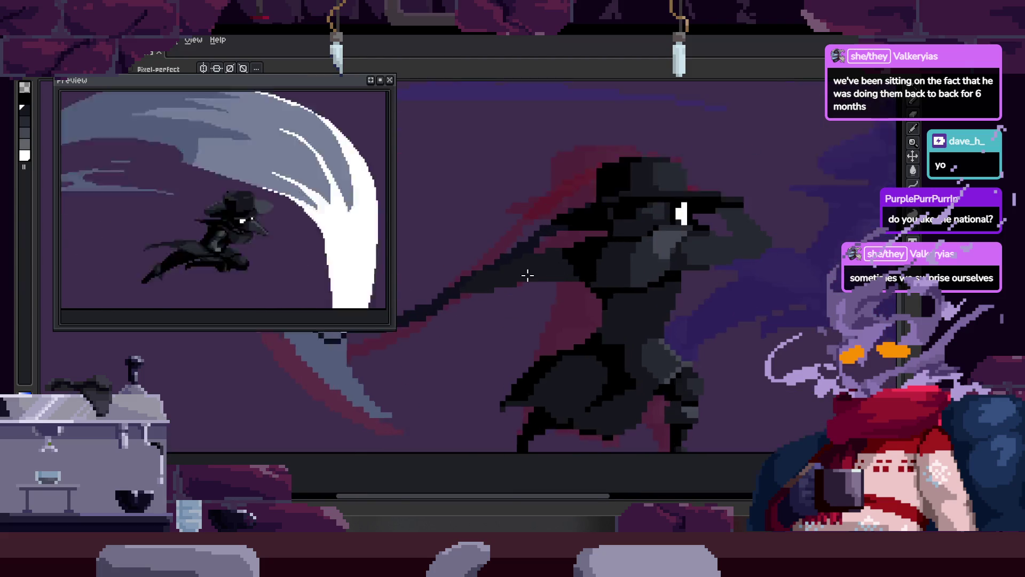
{"action": "scroll", "coordinate": [516, 288], "scroll_direction": "up", "scroll_amount": 2}
{"action": "scroll", "coordinate": [665, 273], "scroll_direction": "up", "scroll_amount": 1}
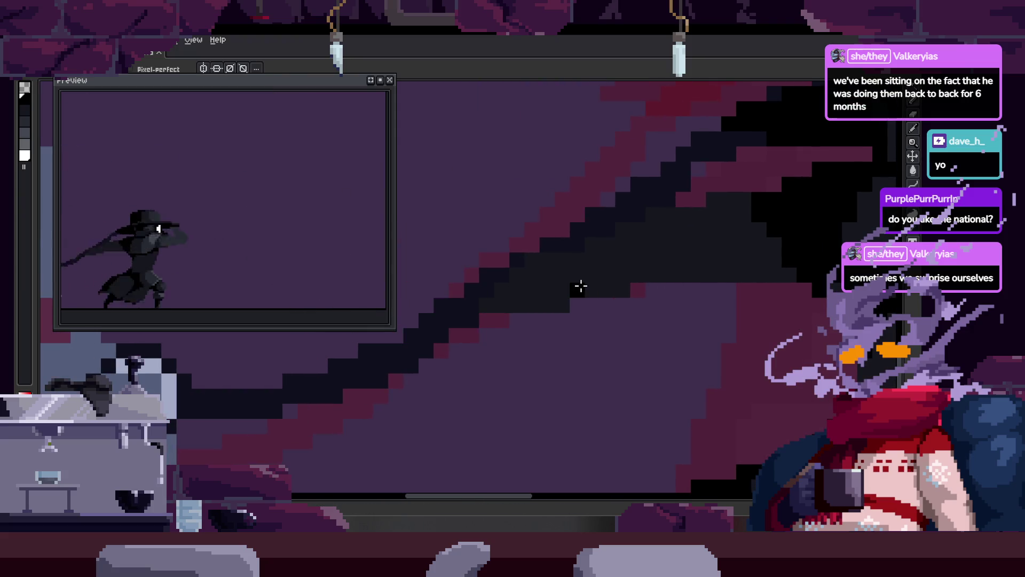
Step: Pan along the shaft to its edge and darken two stray reddish pixels
{"action": "left_click_drag", "start_coordinate": [581, 286], "coordinate": [500, 307]}
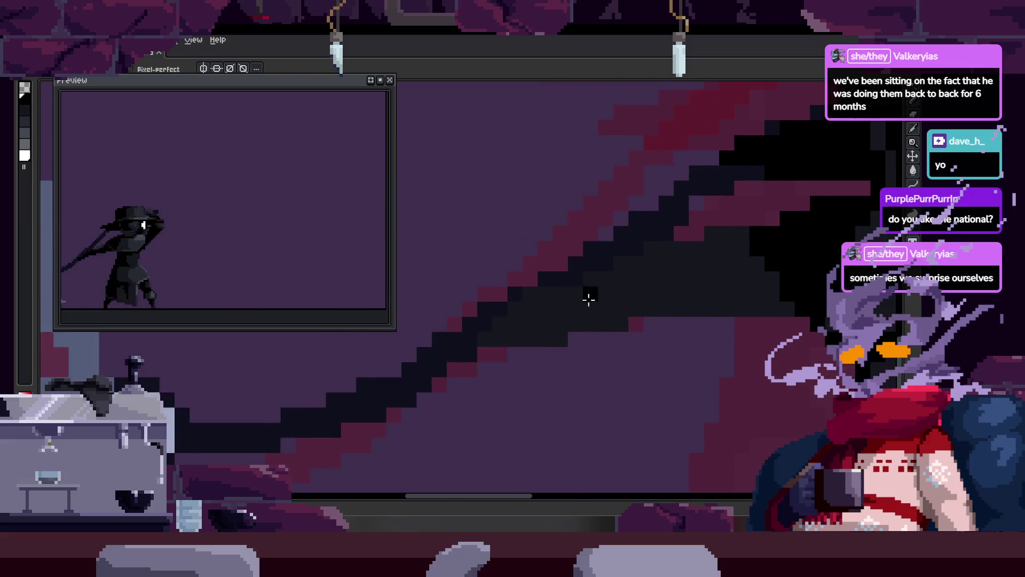
{"action": "scroll", "coordinate": [522, 332], "scroll_direction": "up", "scroll_amount": 1}
{"action": "left_click_drag", "start_coordinate": [657, 315], "coordinate": [570, 308]}
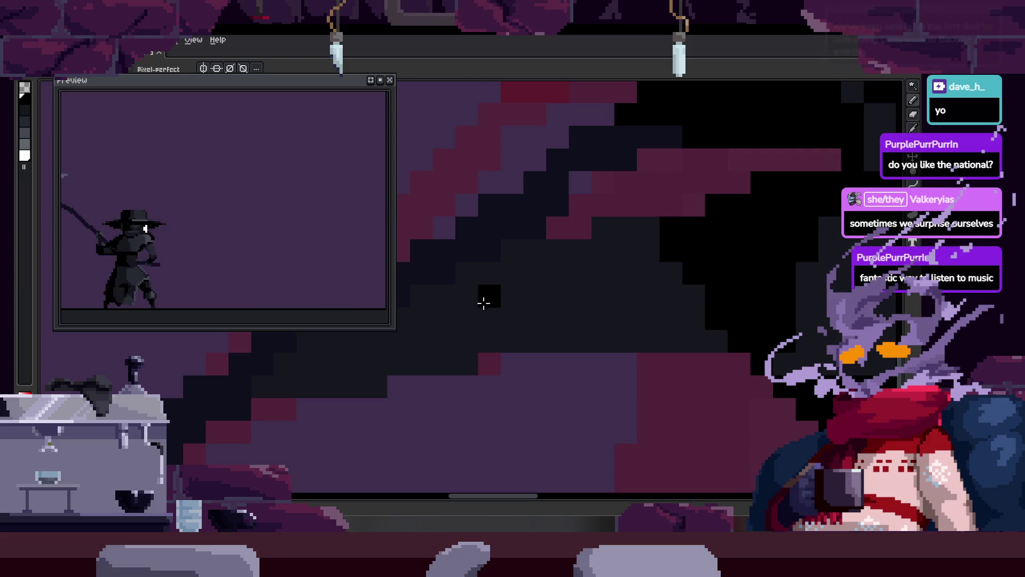
{"action": "left_click_drag", "start_coordinate": [532, 302], "coordinate": [670, 288]}
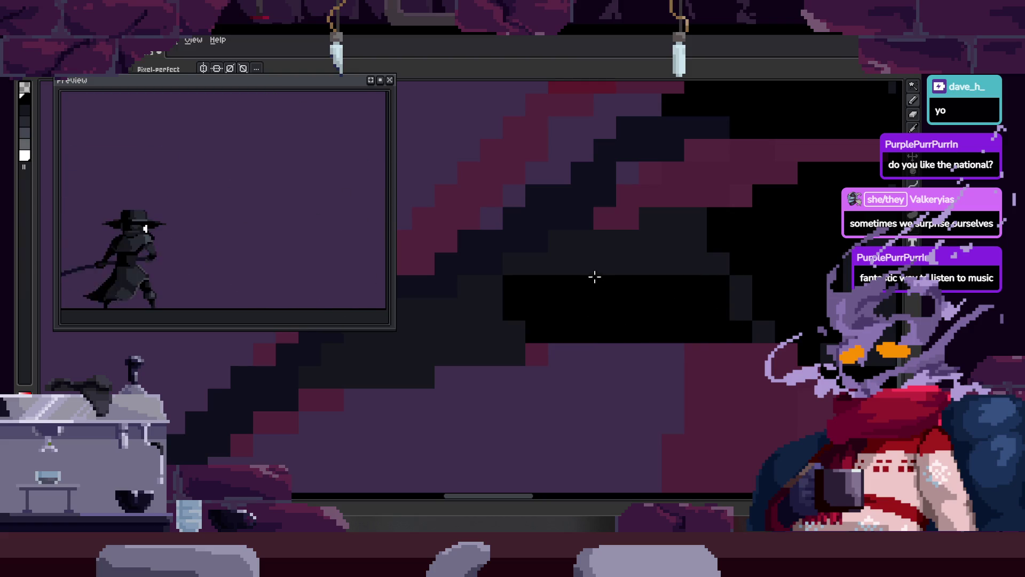
{"action": "mouse_move", "coordinate": [548, 301]}
{"action": "left_mouse_down"}
{"action": "mouse_move", "coordinate": [602, 301]}
{"action": "mouse_move", "coordinate": [545, 293]}
{"action": "left_mouse_up"}
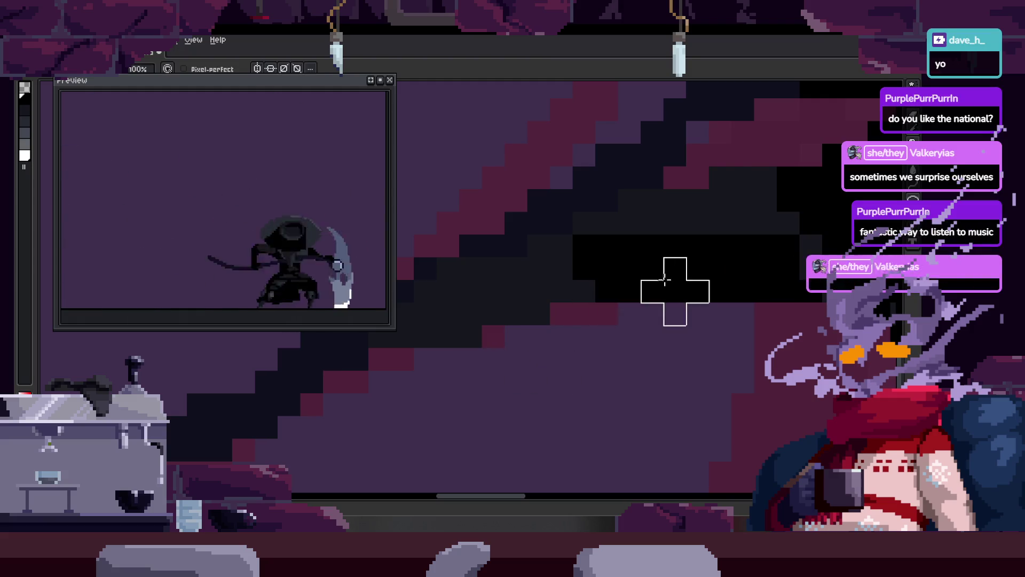
{"action": "left_click_drag", "start_coordinate": [482, 317], "coordinate": [553, 317]}
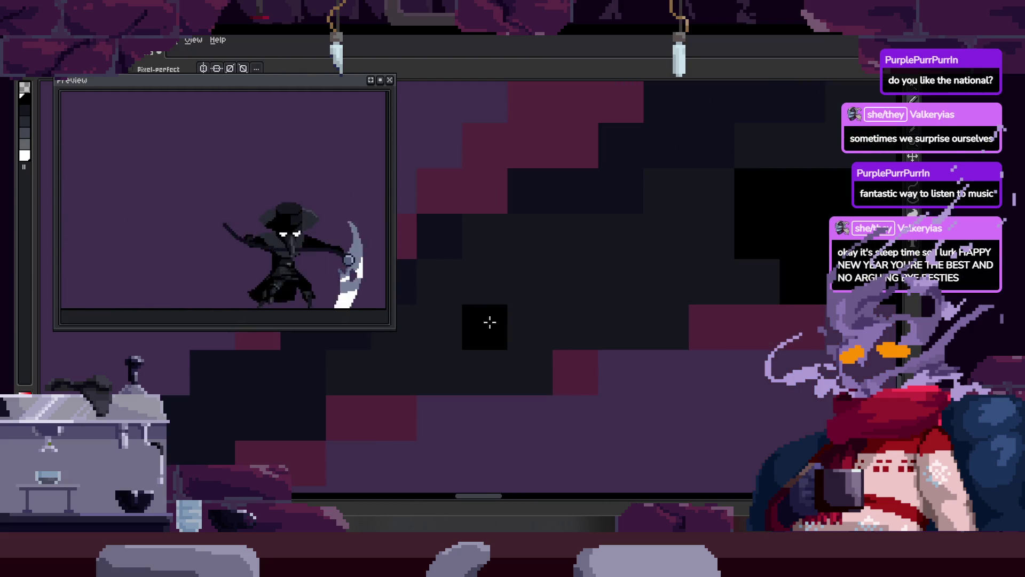
{"action": "mouse_move", "coordinate": [636, 251]}
{"action": "left_mouse_down"}
{"action": "mouse_move", "coordinate": [653, 282]}
{"action": "mouse_move", "coordinate": [579, 239]}
{"action": "left_mouse_up"}
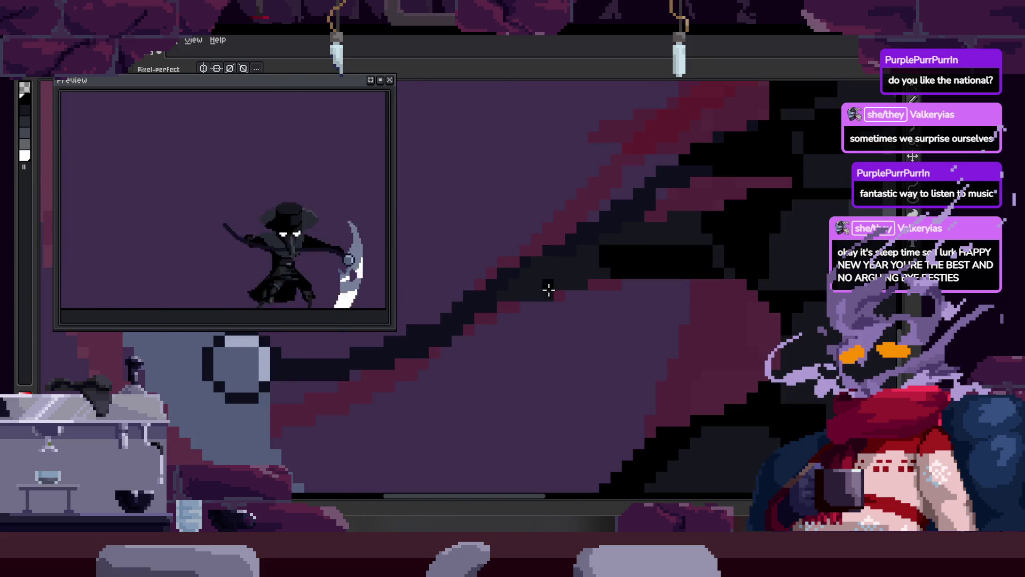
{"action": "scroll", "coordinate": [517, 291], "scroll_direction": "up", "scroll_amount": 2}
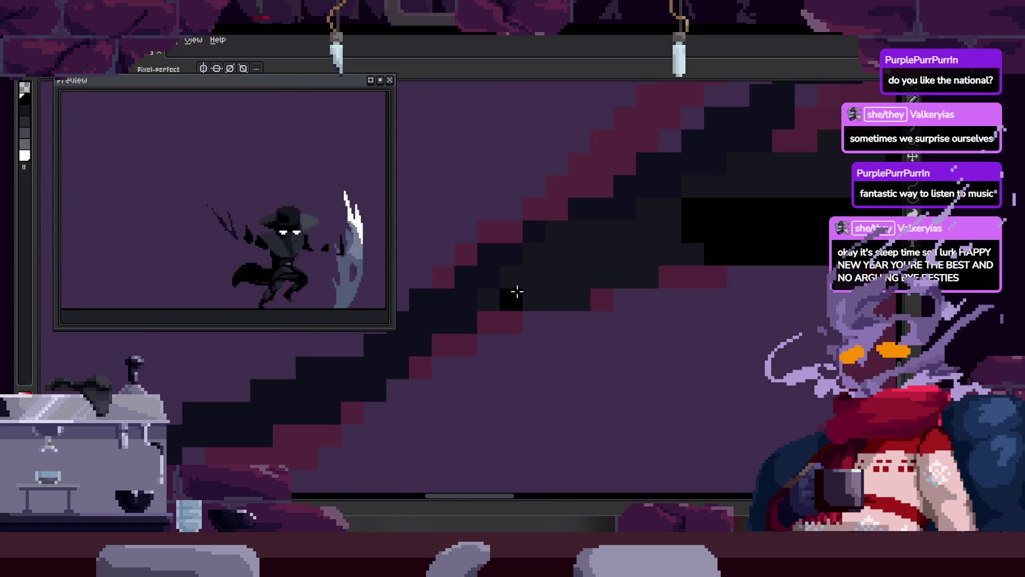
{"action": "scroll", "coordinate": [474, 281], "scroll_direction": "up", "scroll_amount": 2}
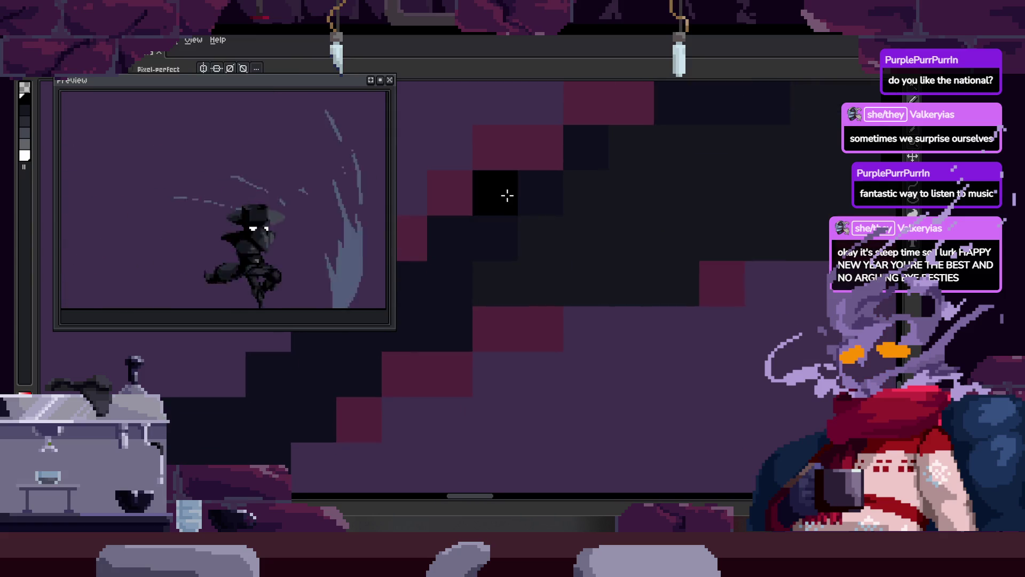
{"action": "left_click_drag", "start_coordinate": [508, 197], "coordinate": [544, 244]}
{"action": "left_click_drag", "start_coordinate": [454, 311], "coordinate": [522, 245]}
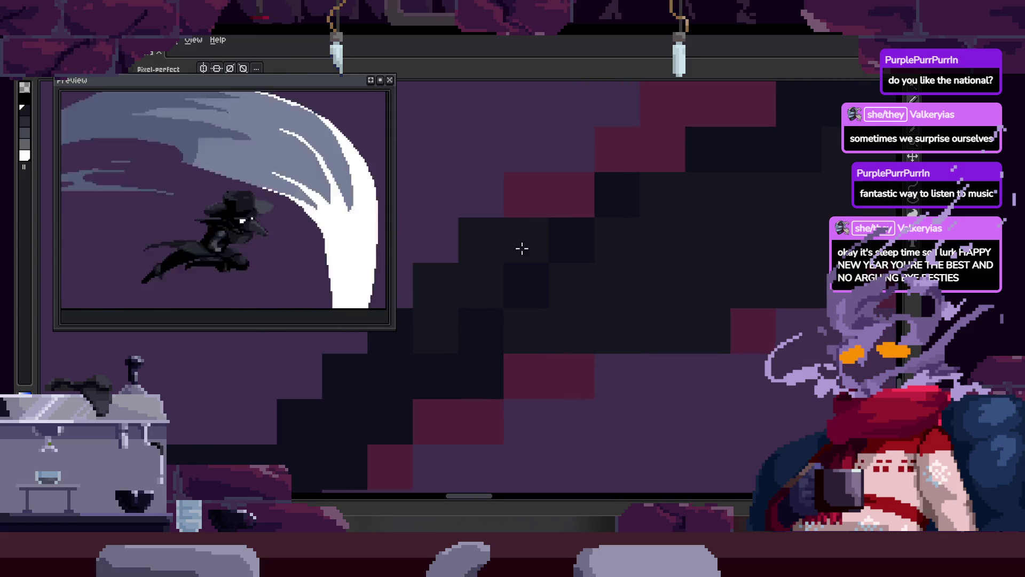
Step: Sample the dark shaft colour with the eyedropper and pan further across the shaft
{"action": "scroll", "coordinate": [573, 291], "scroll_direction": "down", "scroll_amount": 2}
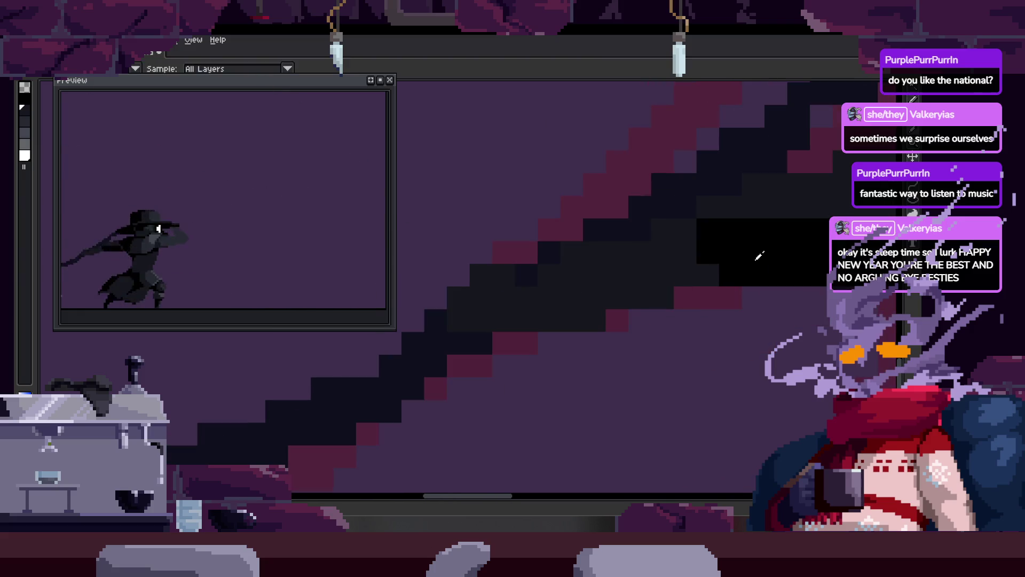
{"action": "scroll", "coordinate": [611, 347], "scroll_direction": "up", "scroll_amount": 1}
{"action": "scroll", "coordinate": [598, 347], "scroll_direction": "right", "scroll_amount": 3}
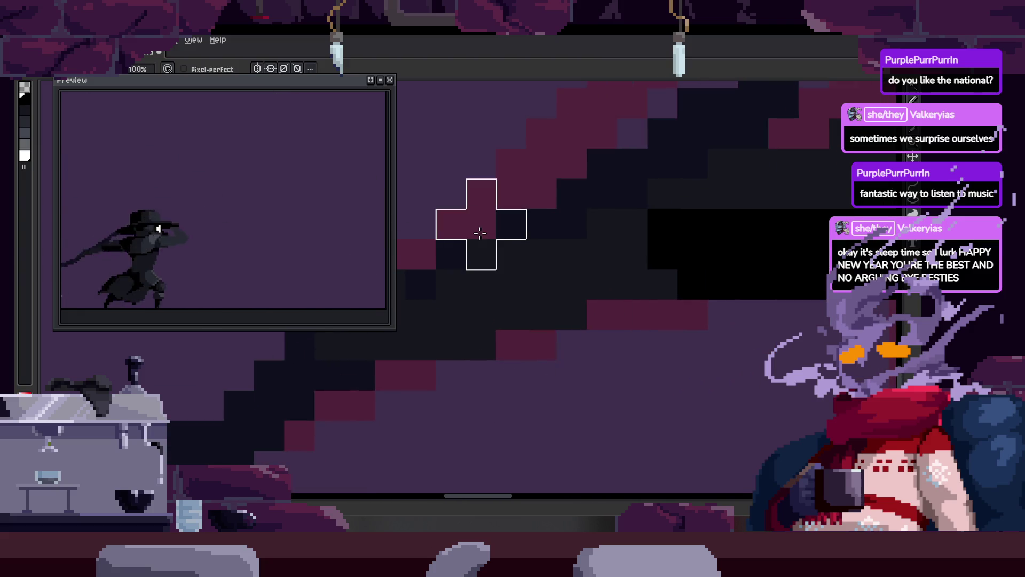
{"action": "scroll", "coordinate": [521, 220], "scroll_direction": "right", "scroll_amount": 2}
{"action": "scroll", "coordinate": [630, 315], "scroll_direction": "left", "scroll_amount": 2}
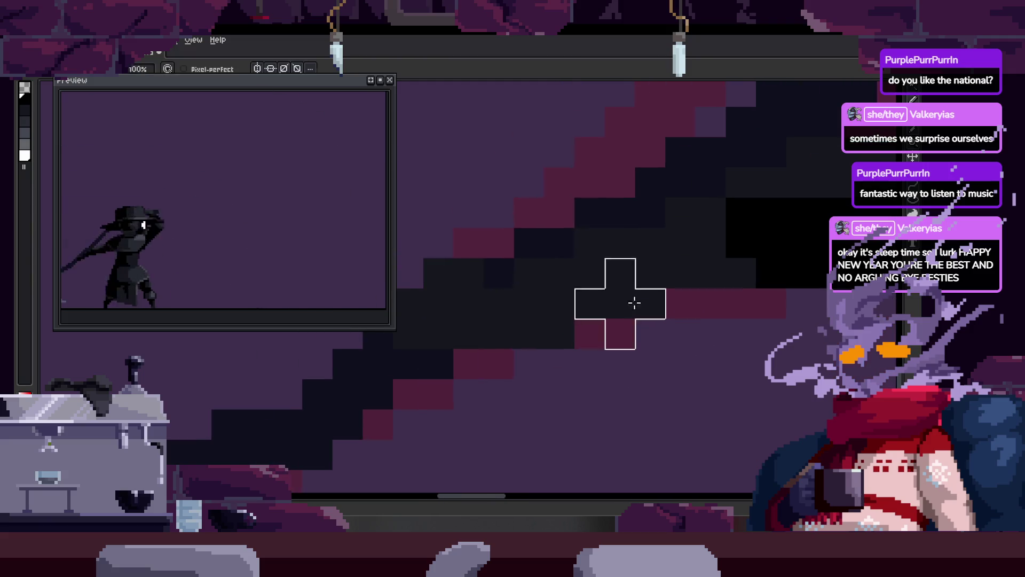
{"action": "scroll", "coordinate": [420, 306], "scroll_direction": "left", "scroll_amount": 1}
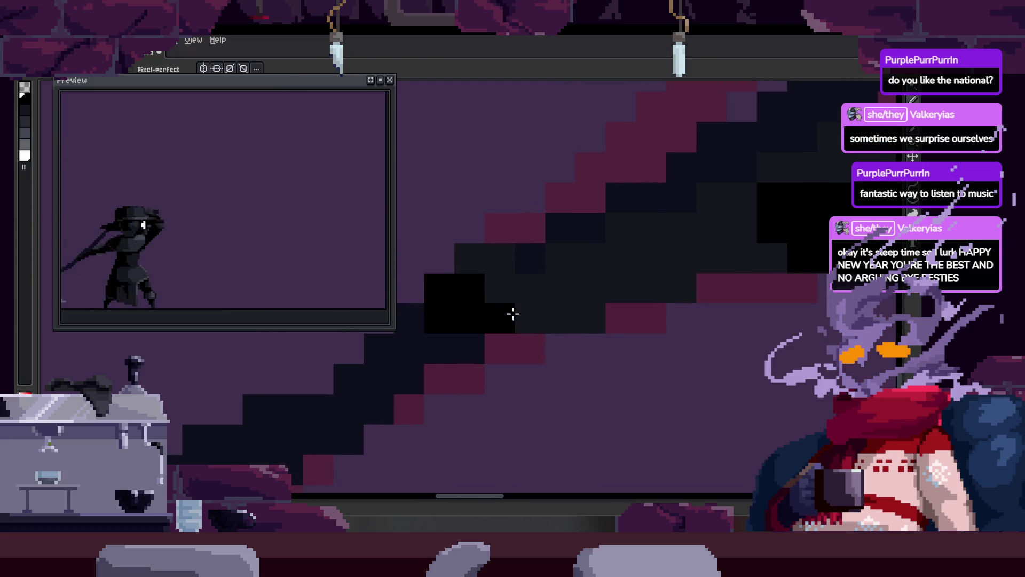
{"action": "scroll", "coordinate": [514, 321], "scroll_direction": "right", "scroll_amount": 2}
{"action": "scroll", "coordinate": [591, 340], "scroll_direction": "right", "scroll_amount": 2}
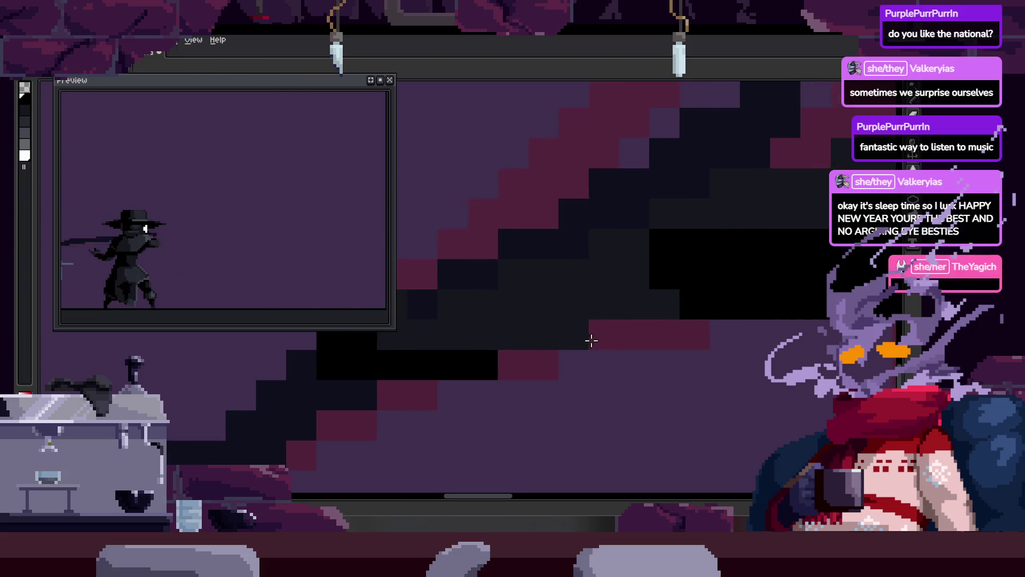
{"action": "scroll", "coordinate": [641, 313], "scroll_direction": "right", "scroll_amount": 3}
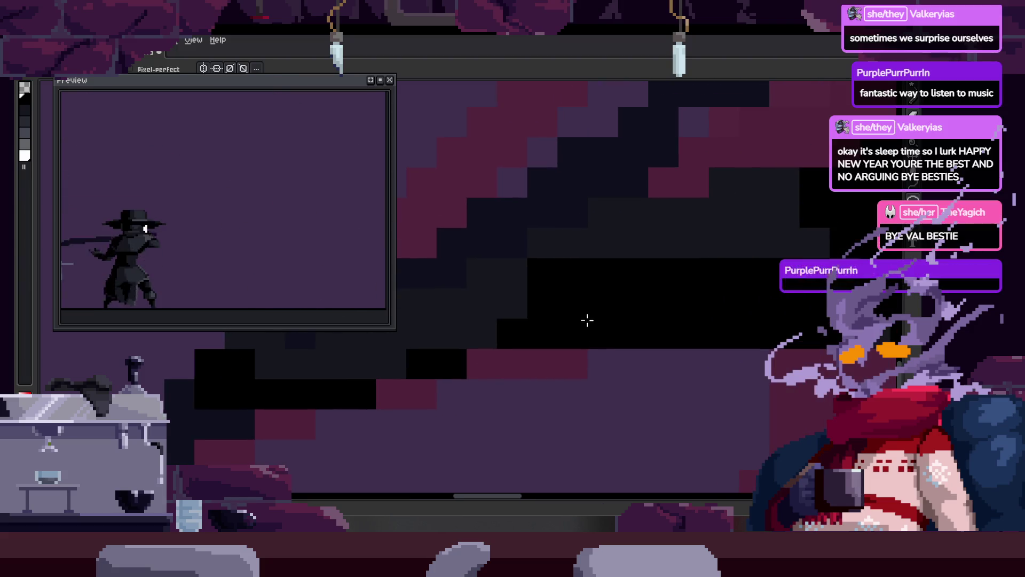
{"action": "key", "text": "i"}
{"action": "mouse_move", "coordinate": [577, 275]}
{"action": "left_mouse_down"}
{"action": "mouse_move", "coordinate": [527, 291]}
{"action": "mouse_move", "coordinate": [566, 300]}
{"action": "left_mouse_up"}
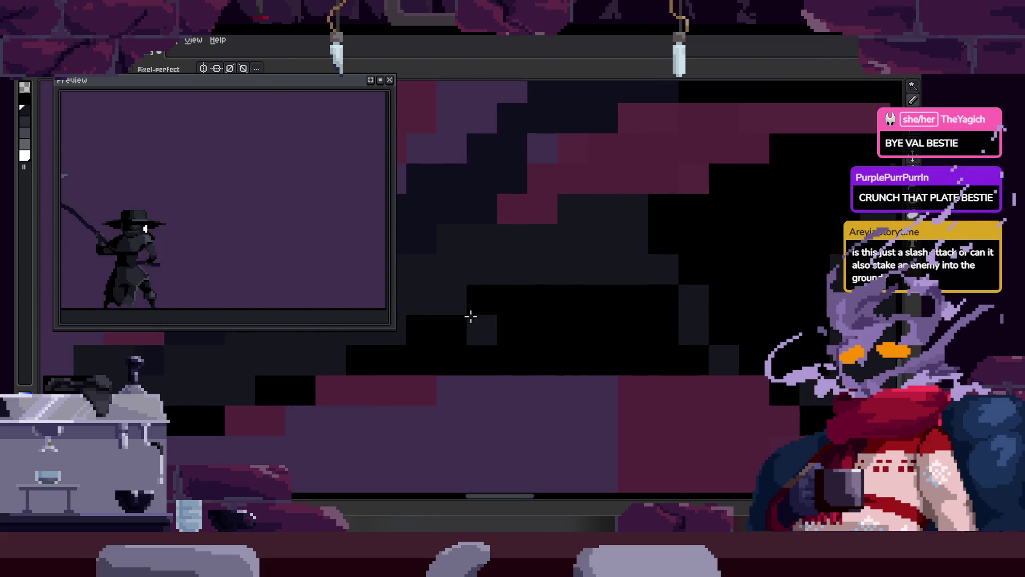
{"action": "scroll", "coordinate": [475, 319], "scroll_direction": "down", "scroll_amount": 2}
{"action": "scroll", "coordinate": [473, 318], "scroll_direction": "down", "scroll_amount": 2}
{"action": "scroll", "coordinate": [470, 317], "scroll_direction": "down", "scroll_amount": 2}
{"action": "scroll", "coordinate": [470, 316], "scroll_direction": "up", "scroll_amount": 2}
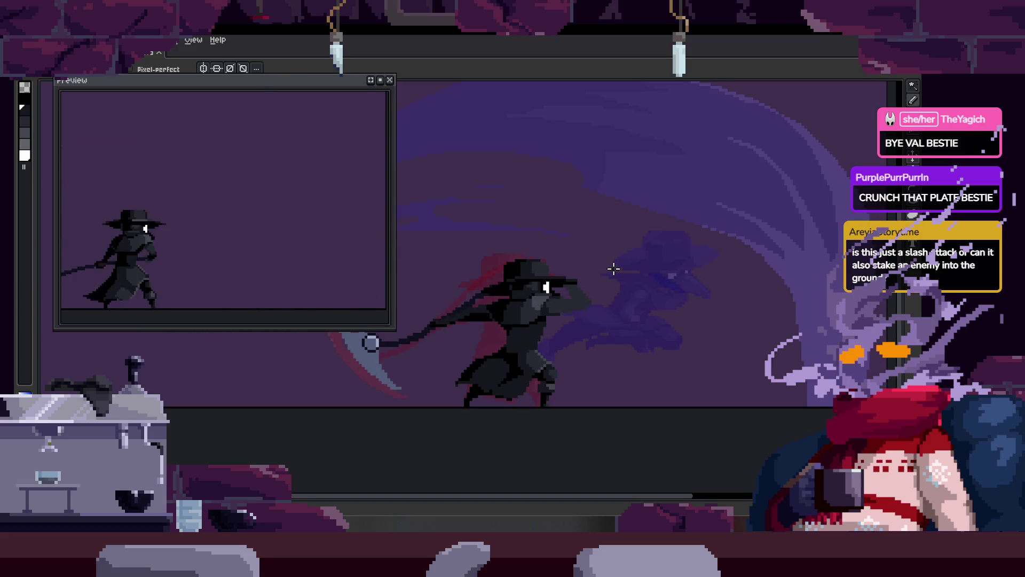
{"action": "key", "text": "Tab"}
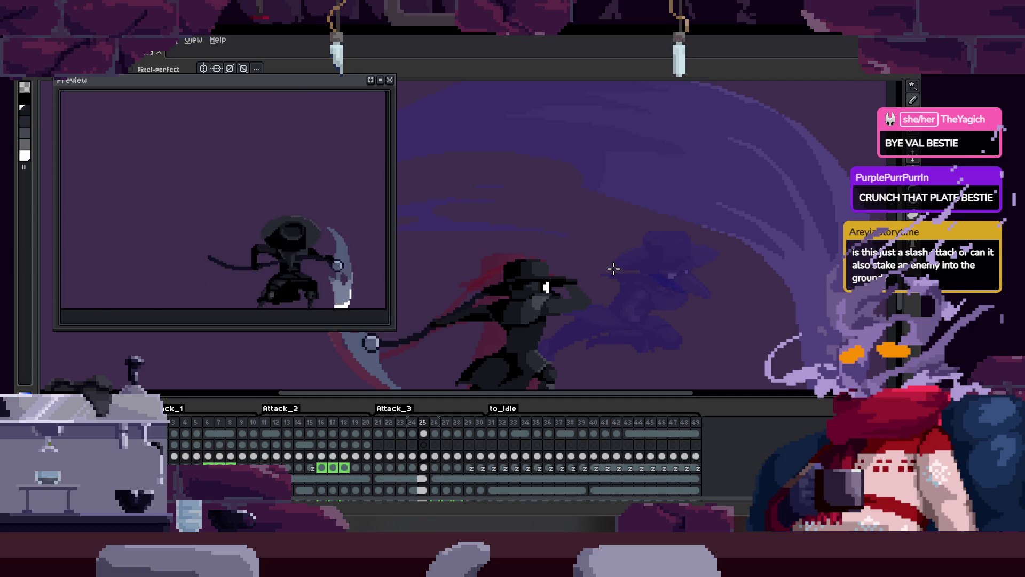
{"action": "key", "text": "Right"}
{"action": "key", "text": "Right"}
{"action": "key", "text": "Right"}
{"action": "key", "text": "Tab"}
{"action": "key", "text": "Return"}
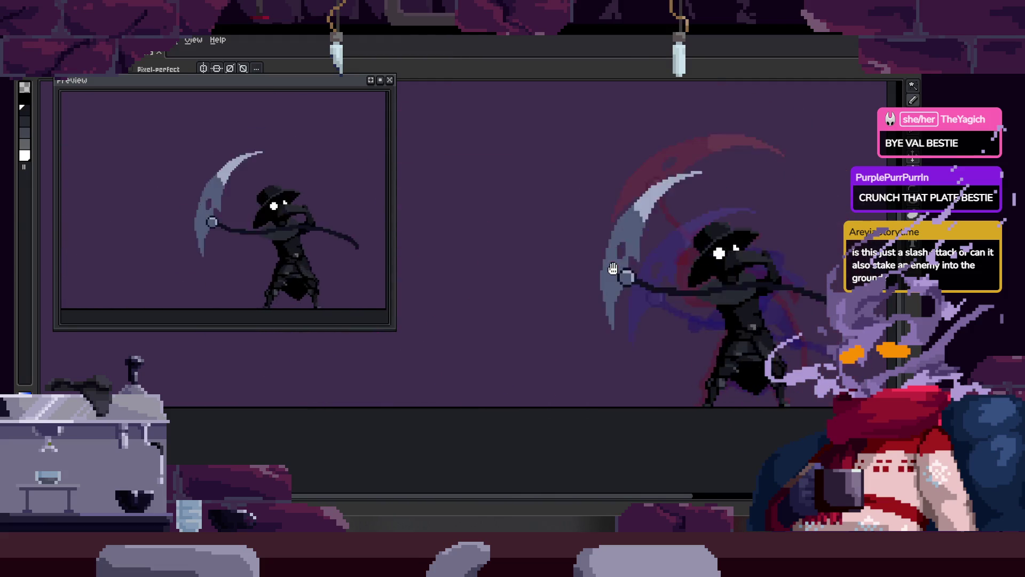
{"action": "scroll", "coordinate": [613, 268], "scroll_direction": "down", "scroll_amount": 5}
{"action": "scroll", "coordinate": [613, 268], "scroll_direction": "up", "scroll_amount": 3}
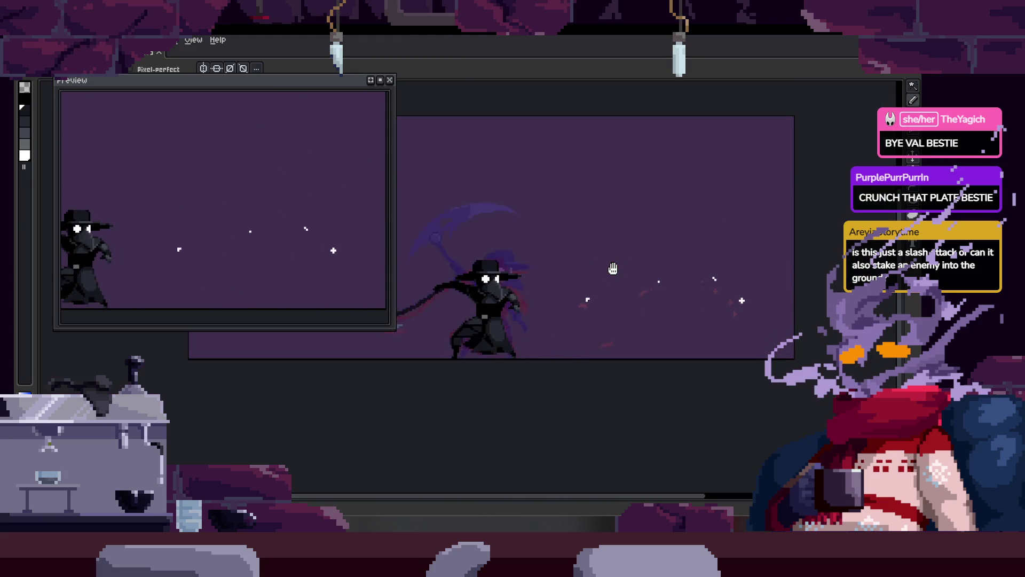
Step: Show the timeline with the Attack_2, Attack_3 and to_Idle tags during playback
{"action": "key", "text": "Tab"}
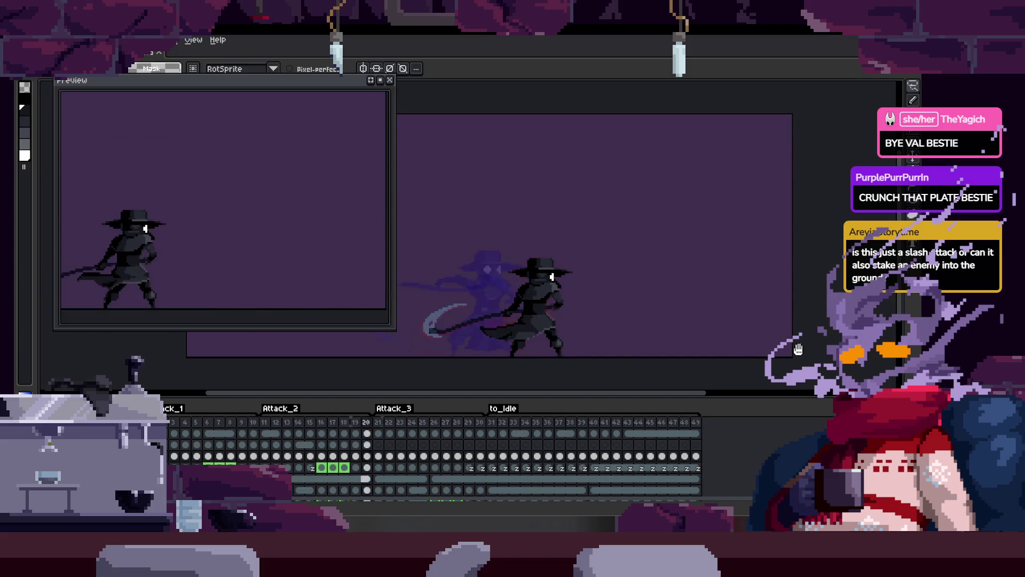
{"action": "key", "text": "Return"}
{"action": "left_click_drag", "start_coordinate": [576, 287], "coordinate": [667, 268]}
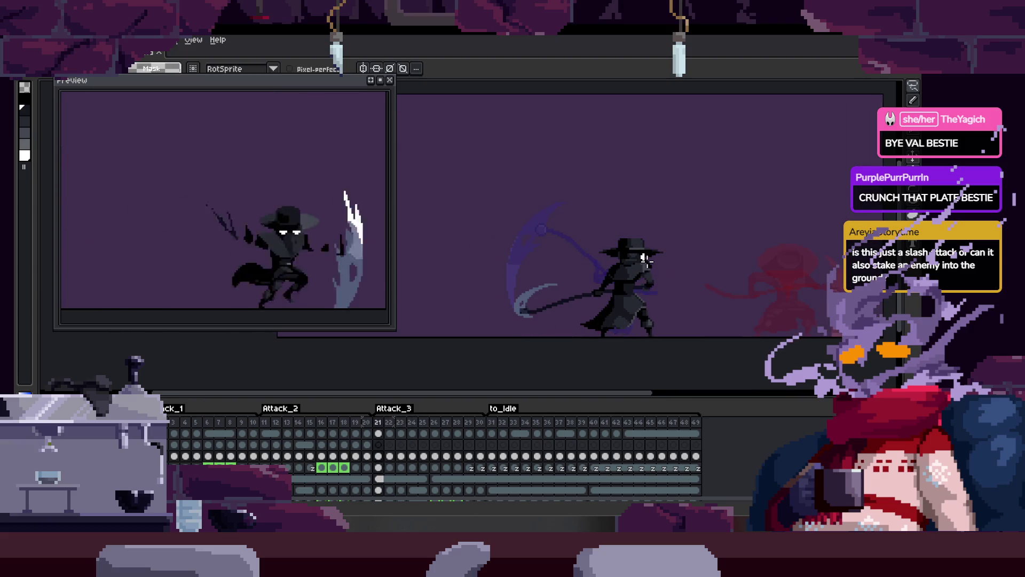
{"action": "key", "text": "Left"}
{"action": "key", "text": "Left"}
{"action": "key", "text": "Left"}
{"action": "key", "text": "Left"}
{"action": "key", "text": "Left"}
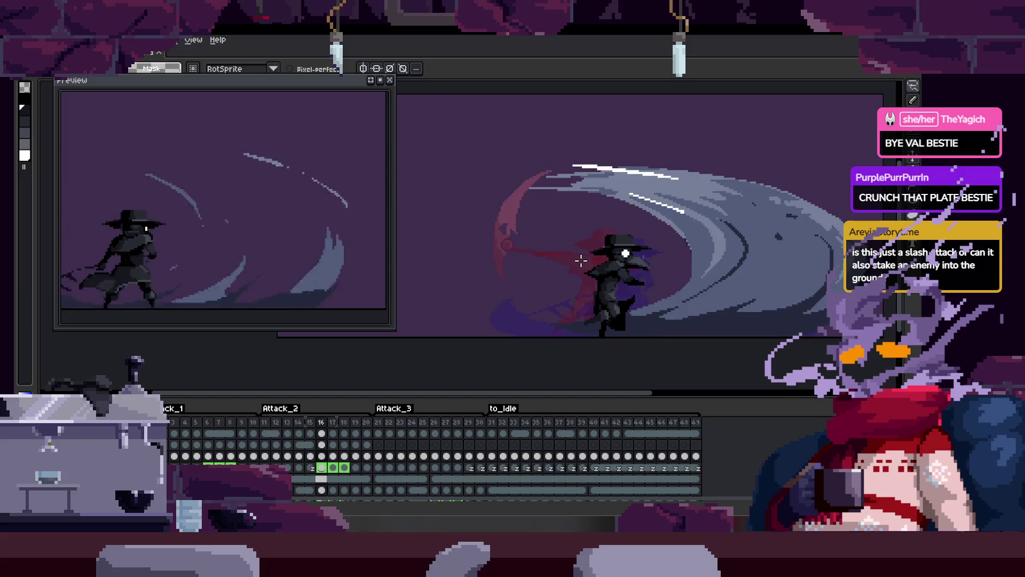
{"action": "key", "text": "Return"}
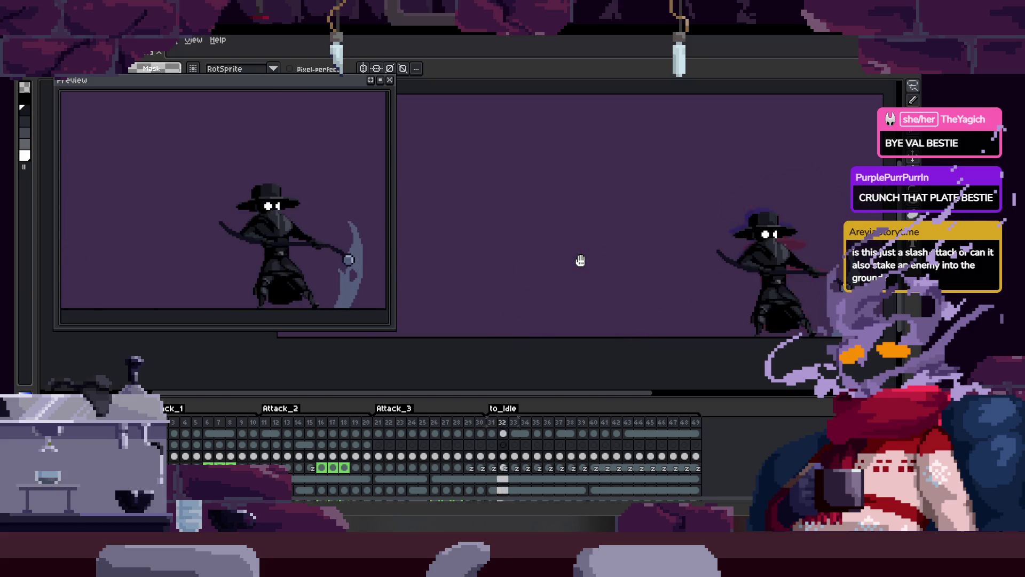
{"action": "scroll", "coordinate": [363, 224], "scroll_direction": "down", "scroll_amount": 2}
{"action": "left_click_drag", "start_coordinate": [380, 256], "coordinate": [667, 292]}
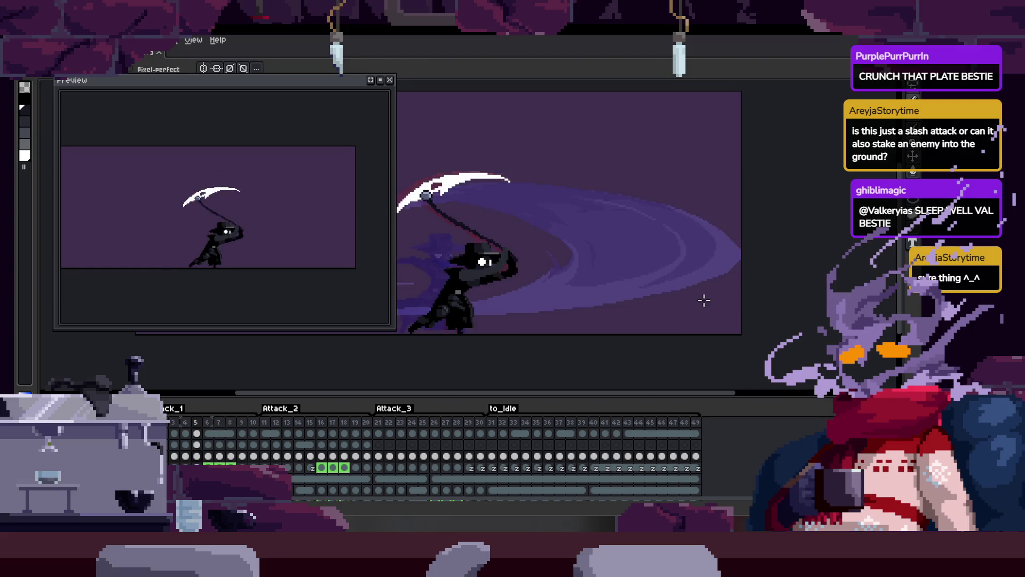
{"action": "key", "text": "ctrl"}
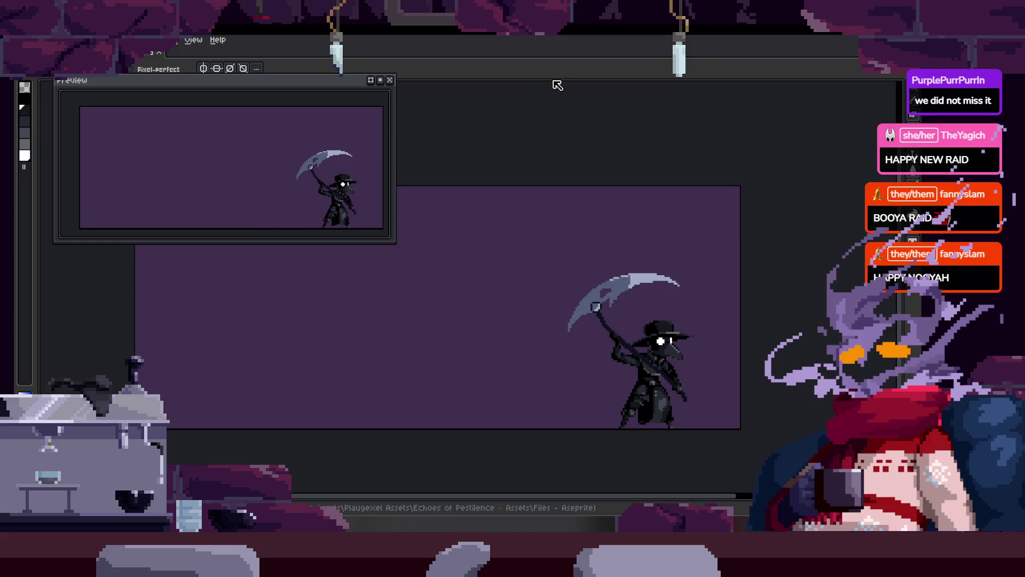
Step: Re-centre the character, show the timeline and start playing the attack animation
{"action": "scroll", "coordinate": [504, 265], "scroll_direction": "down", "scroll_amount": 3}
{"action": "scroll", "coordinate": [495, 290], "scroll_direction": "up", "scroll_amount": 3}
{"action": "left_click_drag", "start_coordinate": [495, 290], "coordinate": [538, 353]}
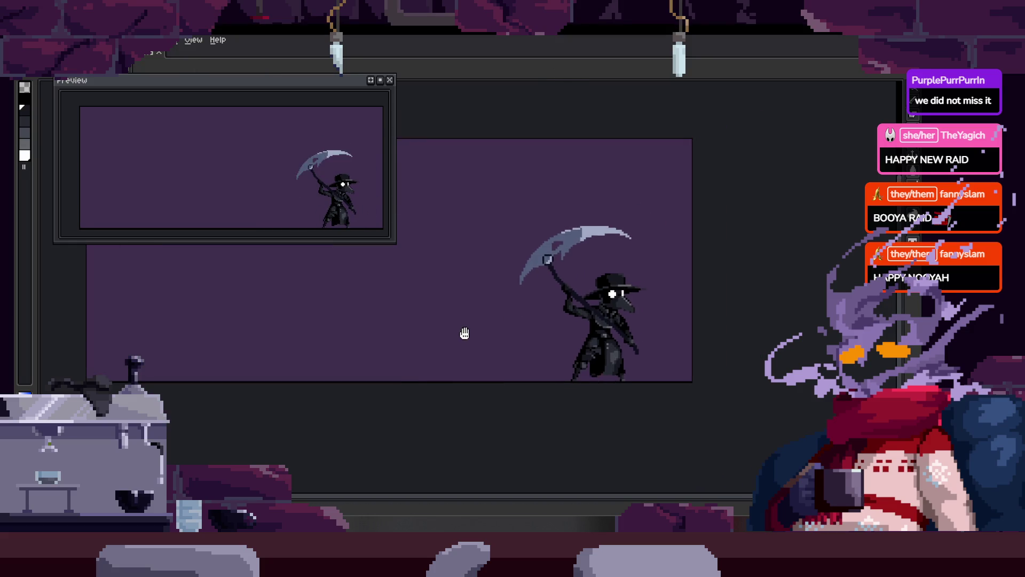
{"action": "key", "text": "Tab"}
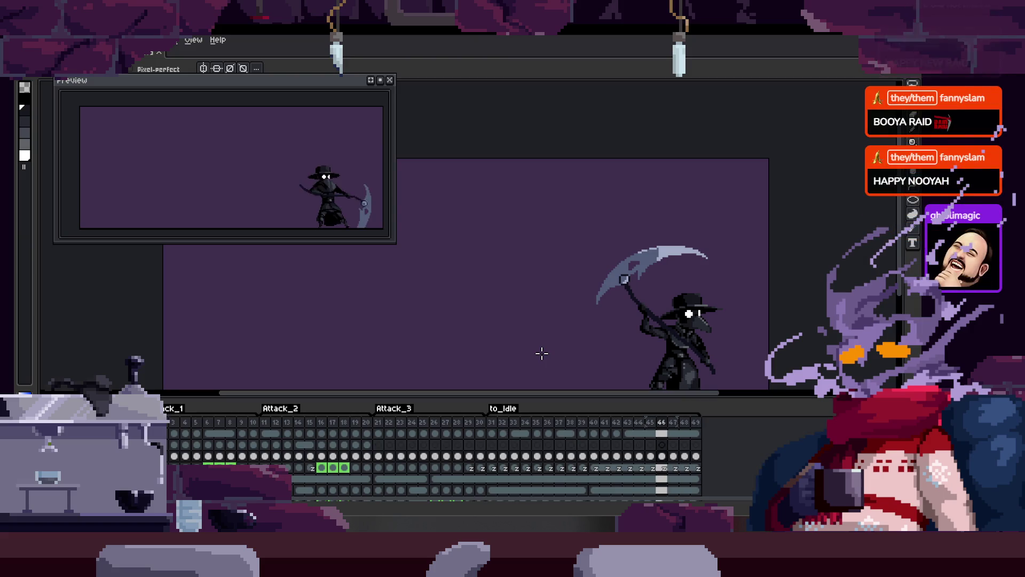
{"action": "key", "text": "Return"}
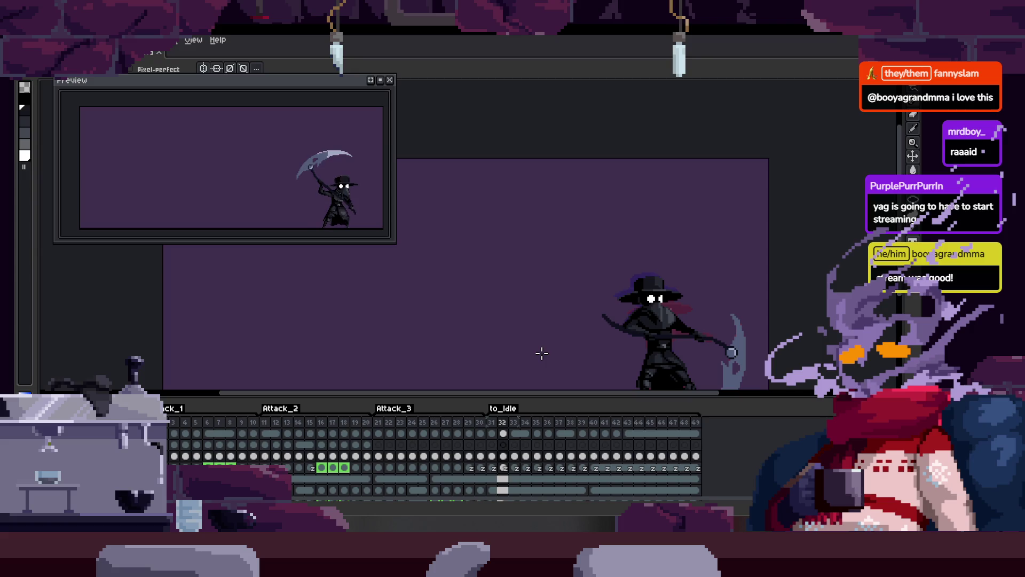
{"action": "key", "text": "Return"}
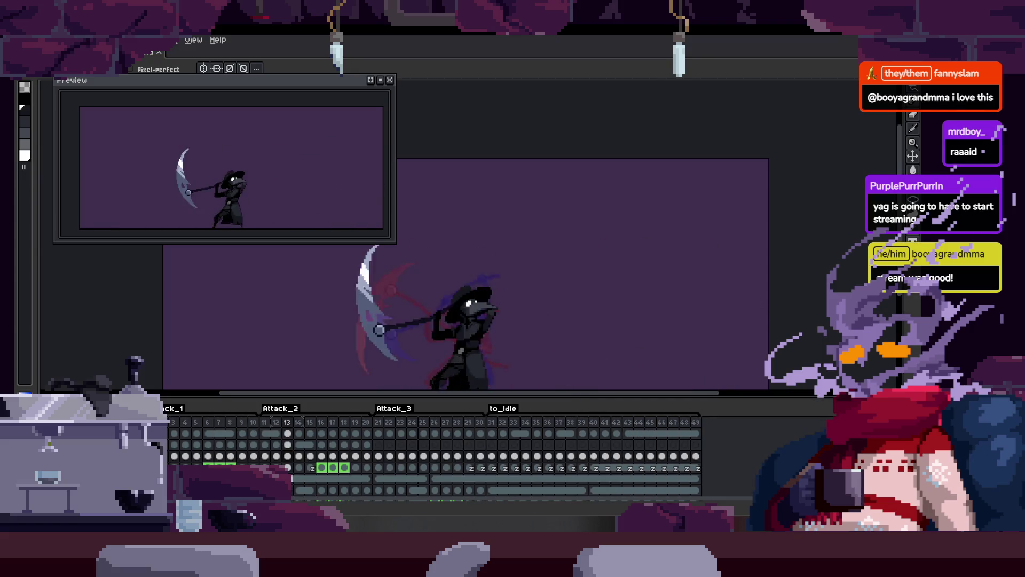
Step: Hide the timeline and close the Preview window (F7) so the canvas plays full-size
{"action": "scroll", "coordinate": [572, 312], "scroll_direction": "up", "scroll_amount": 2}
{"action": "scroll", "coordinate": [579, 298], "scroll_direction": "up", "scroll_amount": 1}
{"action": "key", "text": "Tab"}
{"action": "scroll", "coordinate": [581, 298], "scroll_direction": "down", "scroll_amount": 1}
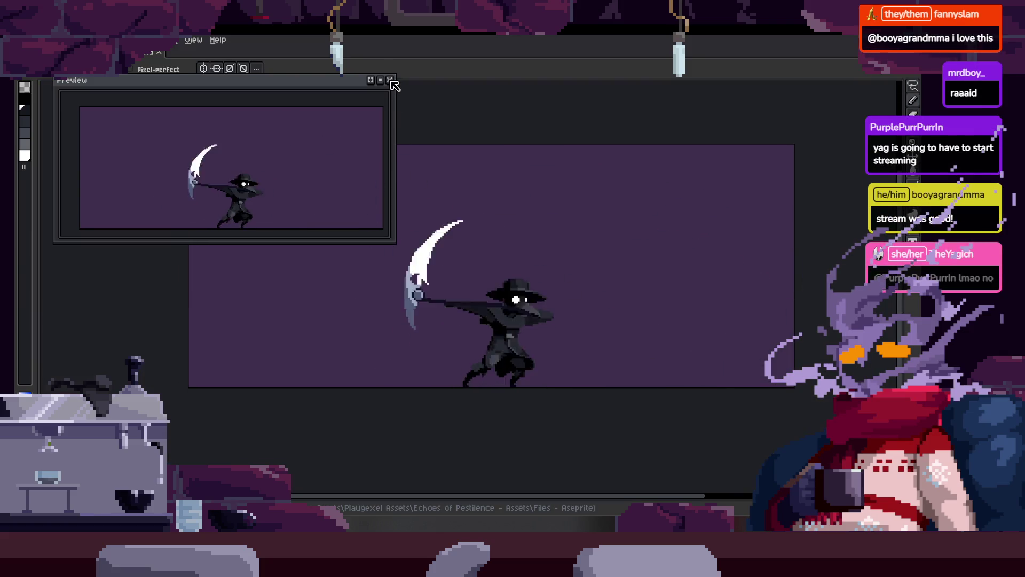
{"action": "key", "text": "F7"}
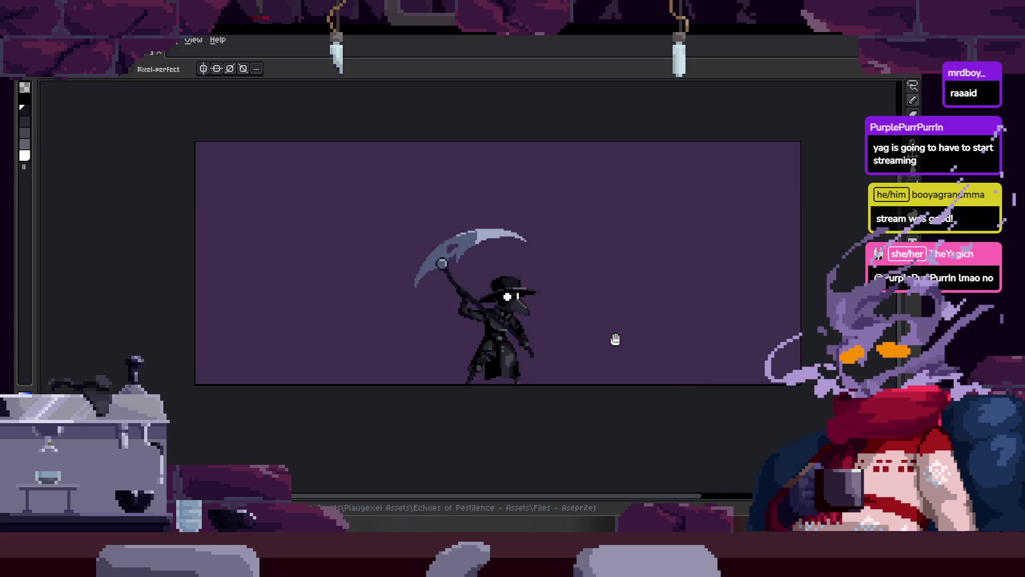
{"action": "scroll", "coordinate": [605, 320], "scroll_direction": "up", "scroll_amount": 1}
{"action": "scroll", "coordinate": [605, 318], "scroll_direction": "down", "scroll_amount": 1}
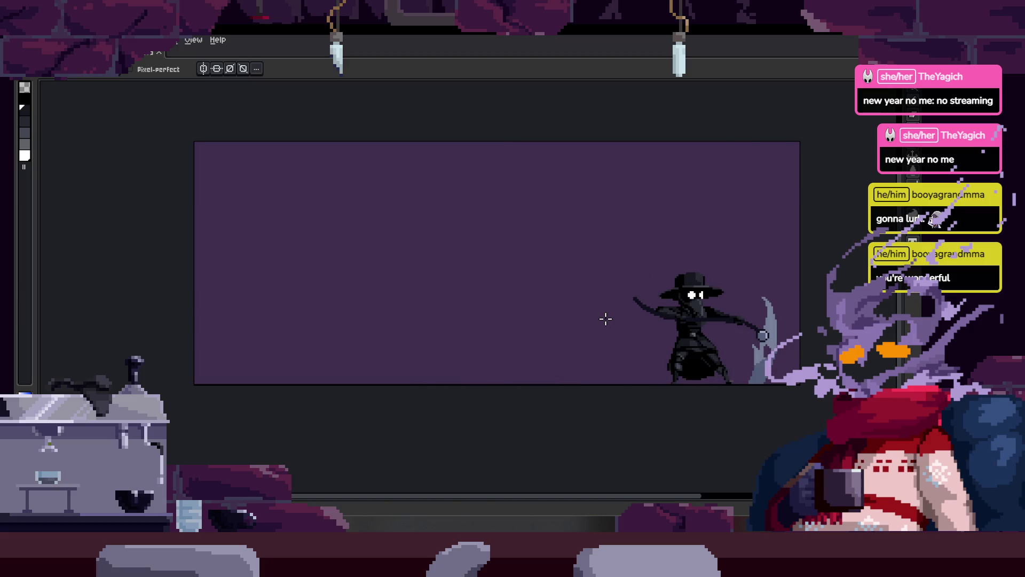
Step: Save the plague doctor sprite file after briefly showing the timeline
{"action": "key", "text": "Tab"}
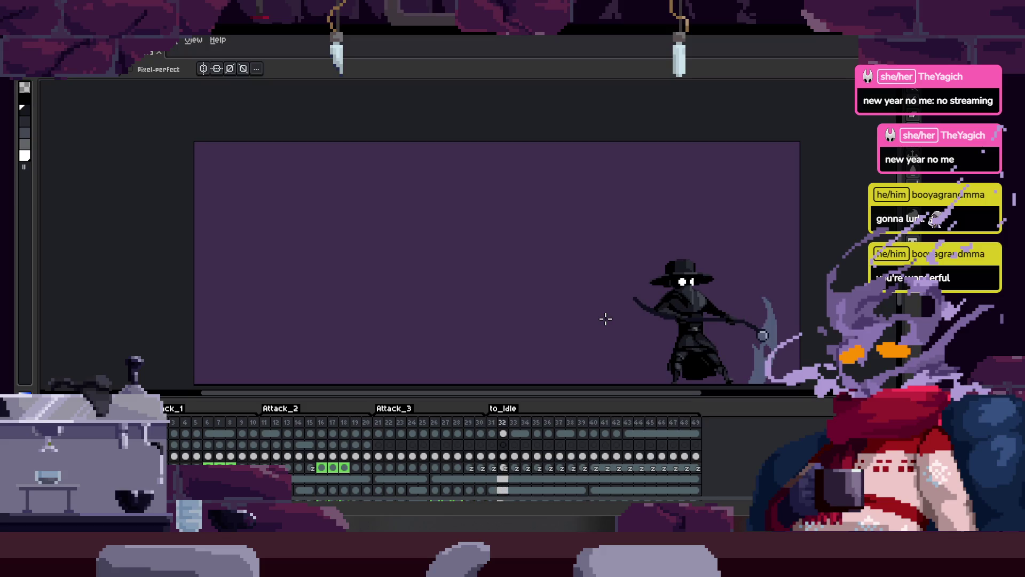
{"action": "key", "text": "Tab"}
{"action": "scroll", "coordinate": [683, 291], "scroll_direction": "up", "scroll_amount": 3}
{"action": "key", "text": "ctrl+s"}
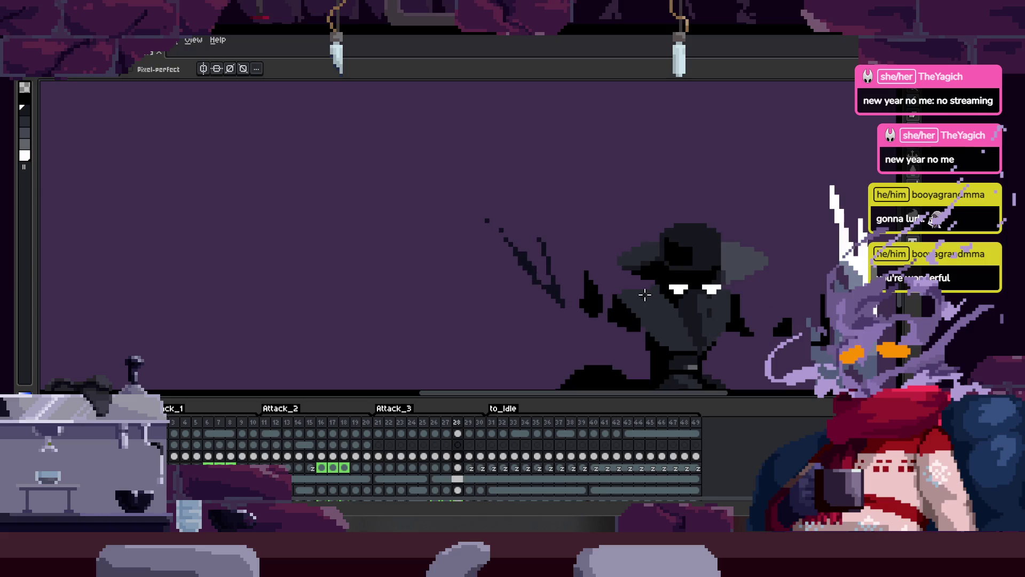
Step: Hide the timeline, open the Preview window and re-centre the character in the editor
{"action": "key", "text": "Tab"}
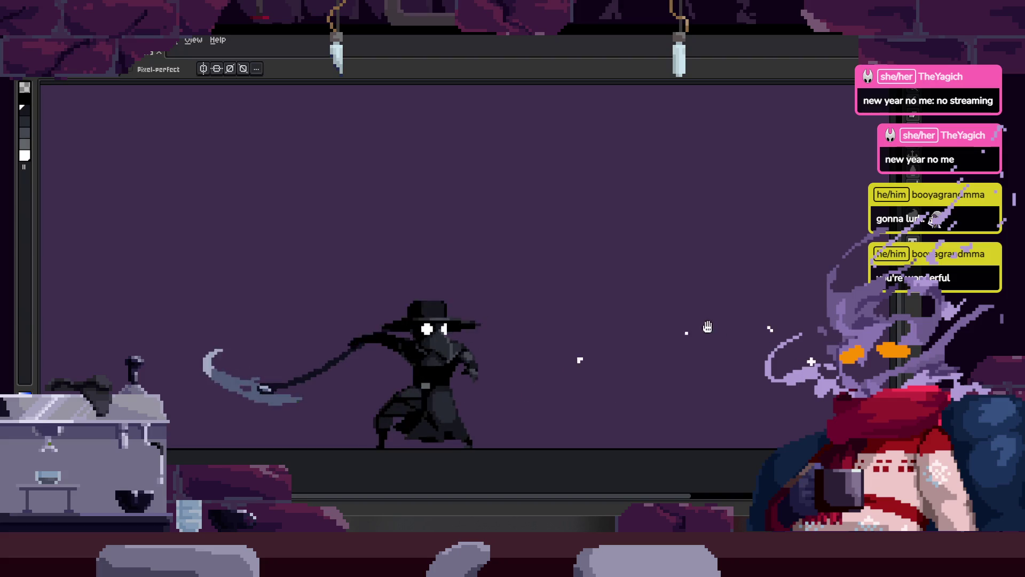
{"action": "scroll", "coordinate": [656, 285], "scroll_direction": "down", "scroll_amount": 2}
{"action": "key", "text": "F7"}
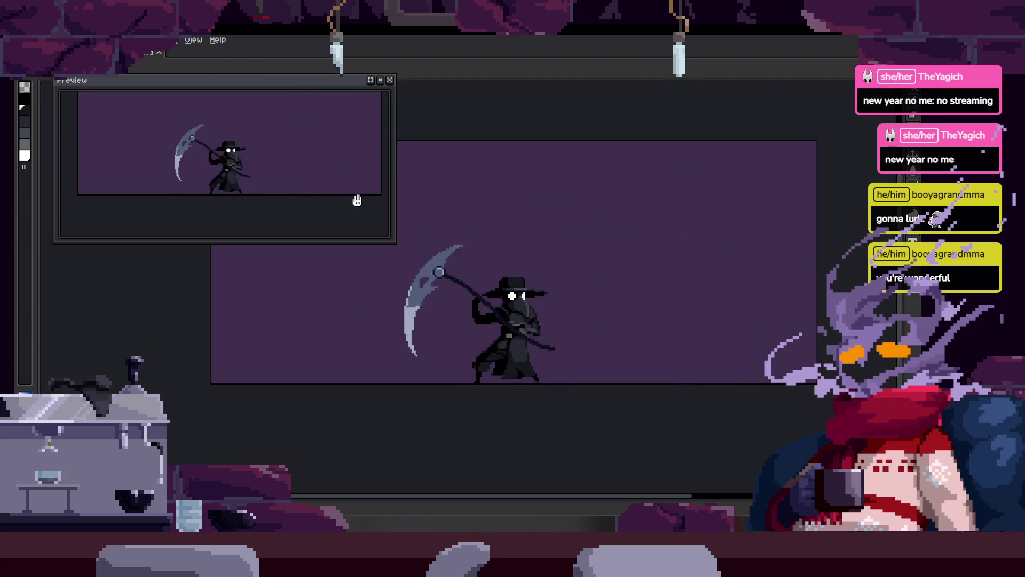
{"action": "left_click_drag", "start_coordinate": [494, 234], "coordinate": [464, 225]}
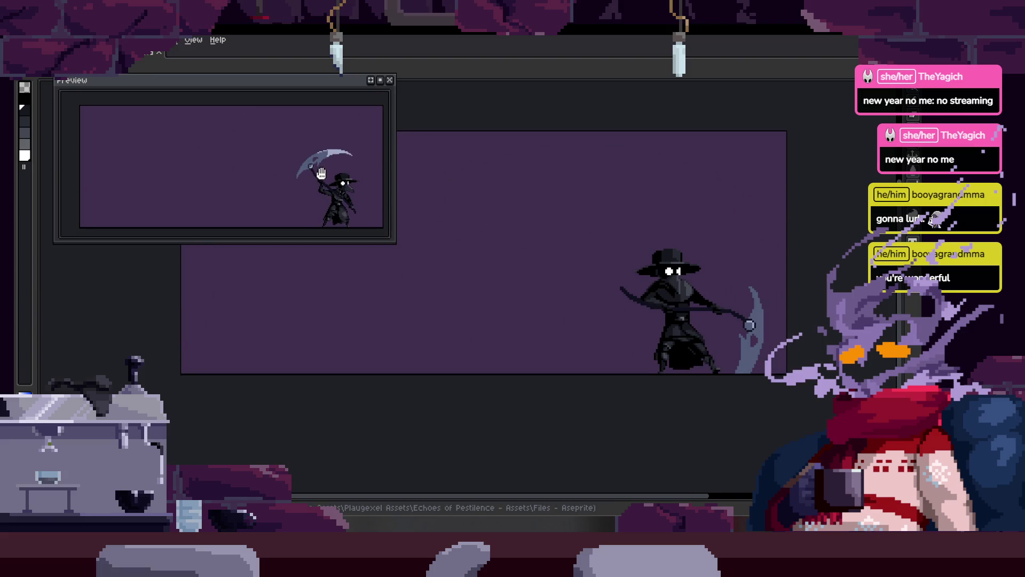
{"action": "scroll", "coordinate": [568, 297], "scroll_direction": "up", "scroll_amount": 2}
{"action": "scroll", "coordinate": [514, 306], "scroll_direction": "down", "scroll_amount": 2}
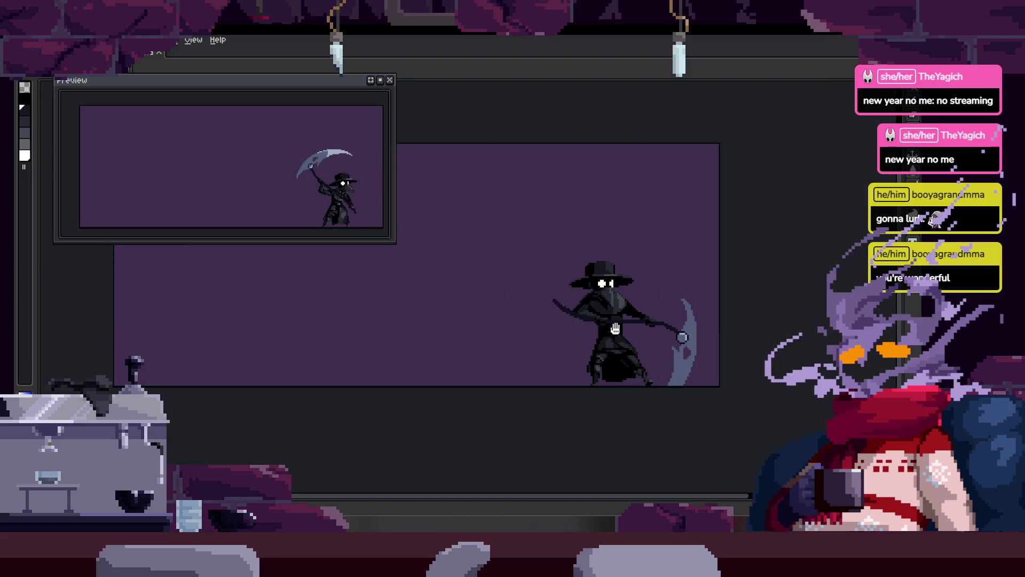
{"action": "left_click_drag", "start_coordinate": [615, 329], "coordinate": [622, 341]}
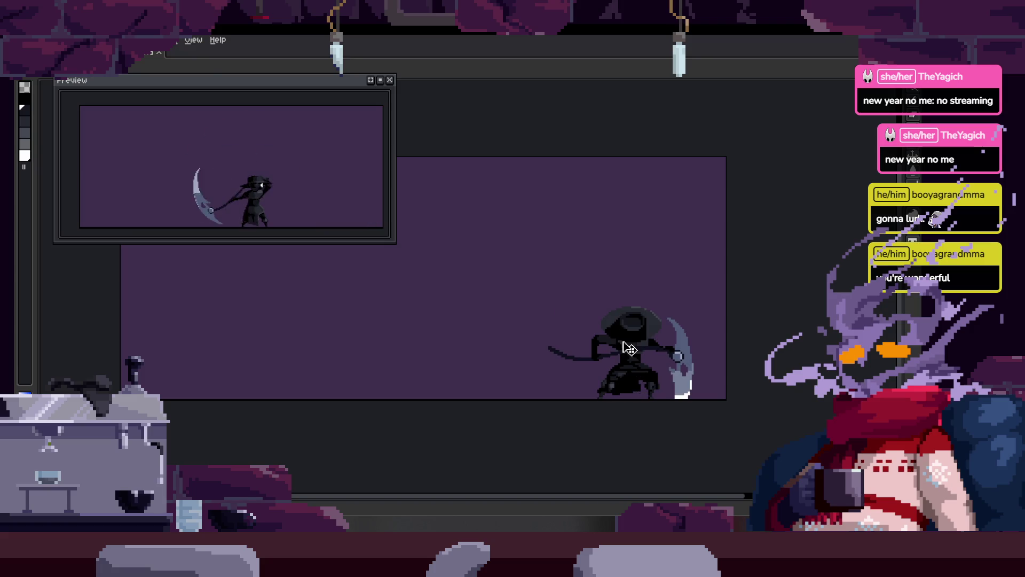
{"action": "scroll", "coordinate": [629, 348], "scroll_direction": "up", "scroll_amount": 1}
{"action": "scroll", "coordinate": [629, 348], "scroll_direction": "up", "scroll_amount": 2}
Step: Select the dark torso region with the Magic Wand
{"action": "key", "text": "b"}
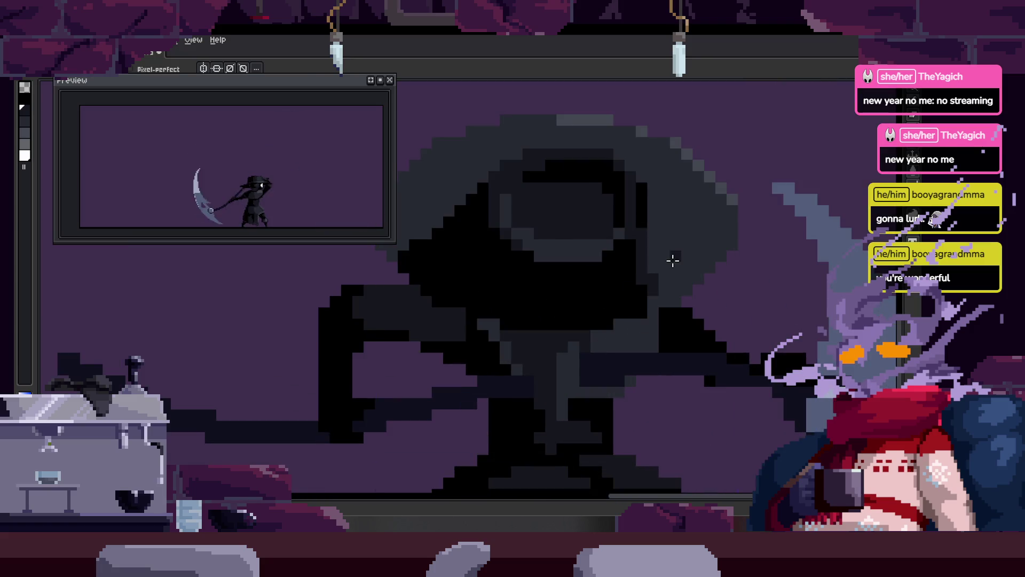
{"action": "key", "text": "v"}
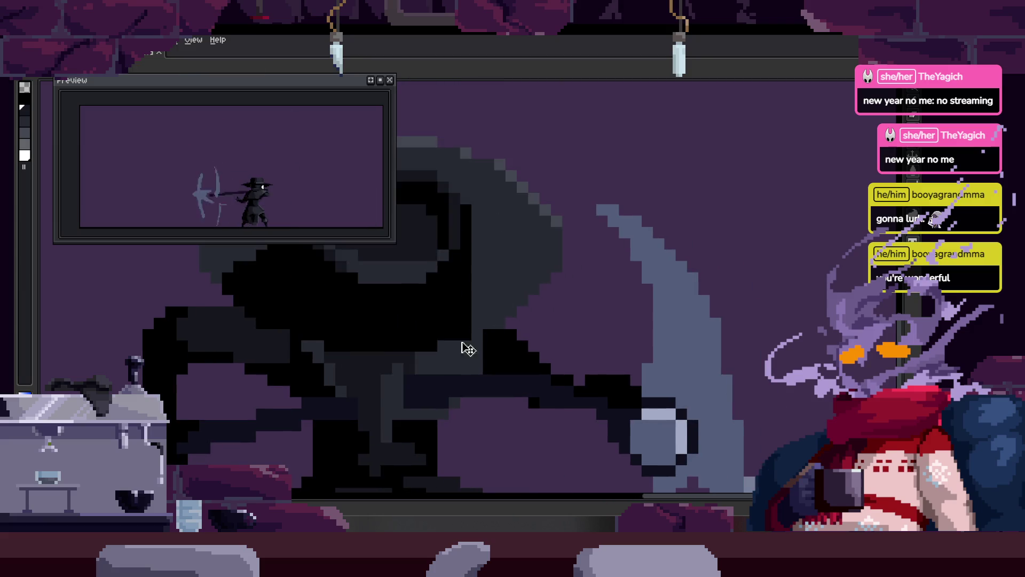
{"action": "key", "text": "i"}
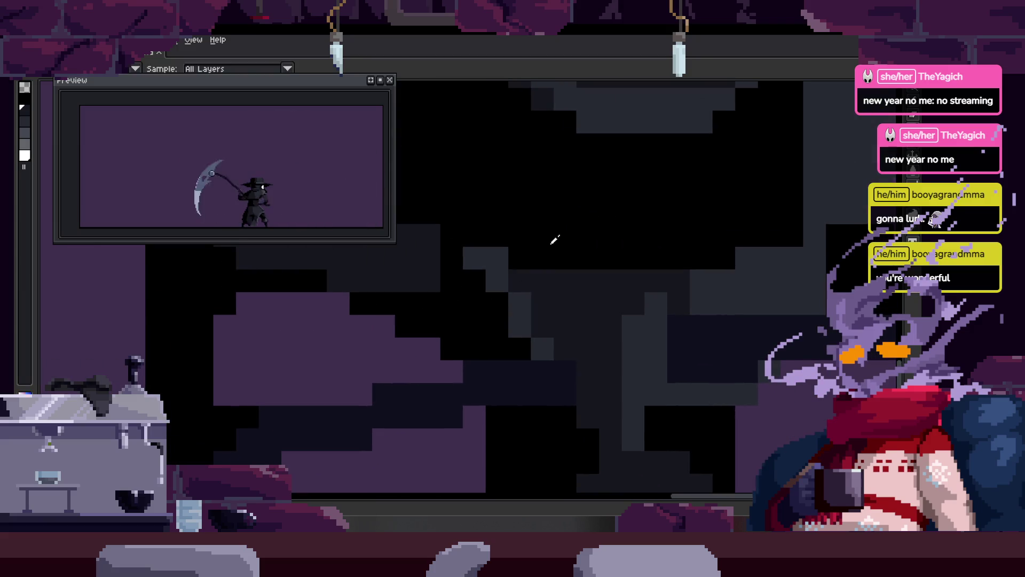
{"action": "key", "text": "b"}
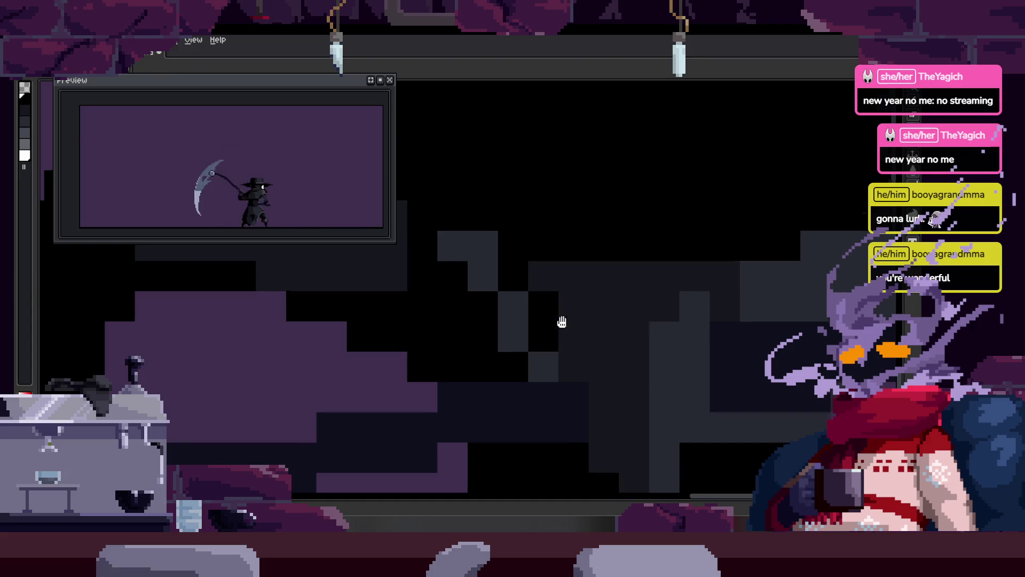
{"action": "scroll", "coordinate": [556, 368], "scroll_direction": "down", "scroll_amount": 1}
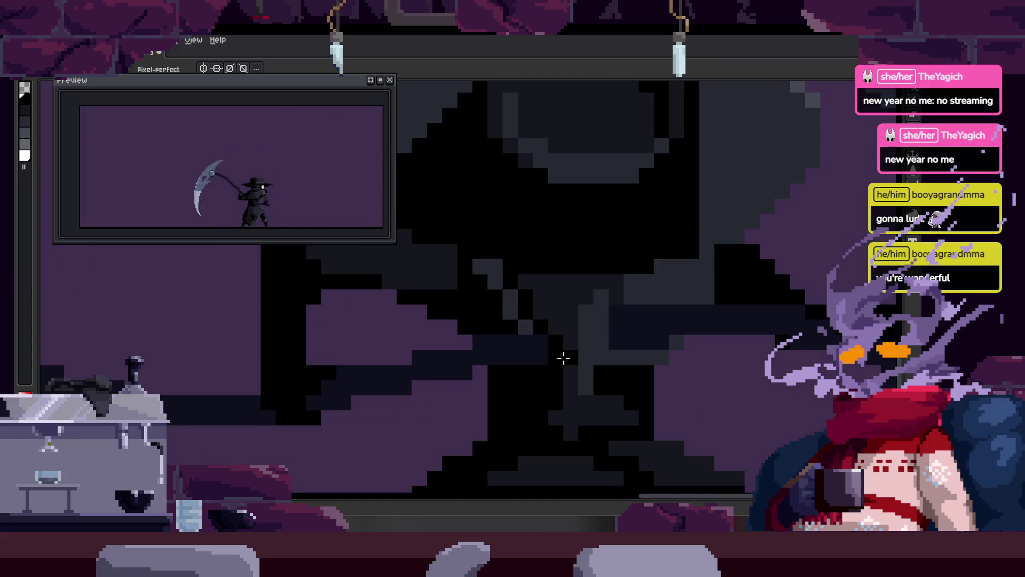
{"action": "key", "text": "w"}
{"action": "left_click", "coordinate": [500, 266]}
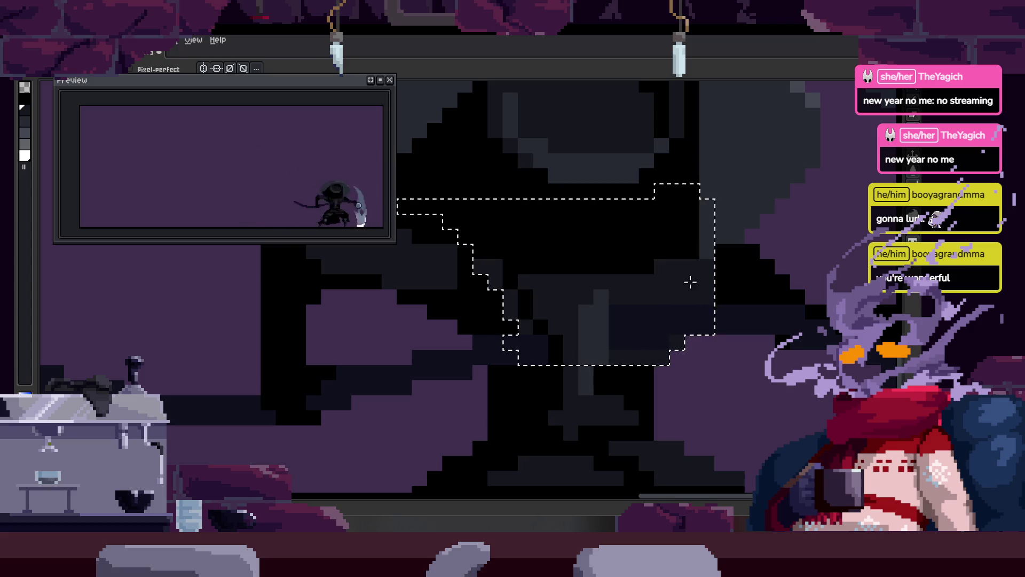
{"action": "scroll", "coordinate": [614, 327], "scroll_direction": "down", "scroll_amount": 3}
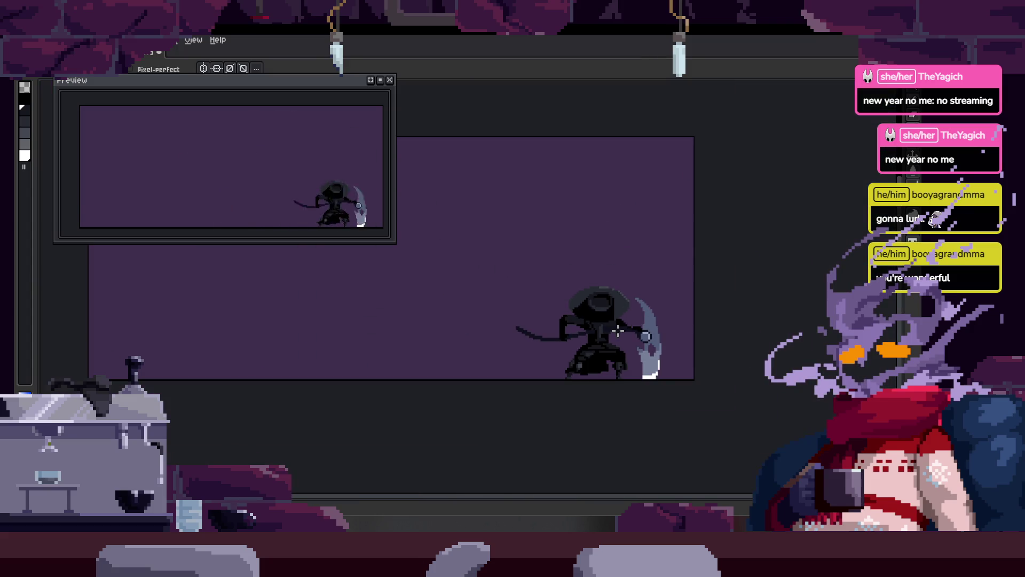
{"action": "scroll", "coordinate": [618, 331], "scroll_direction": "up", "scroll_amount": 3}
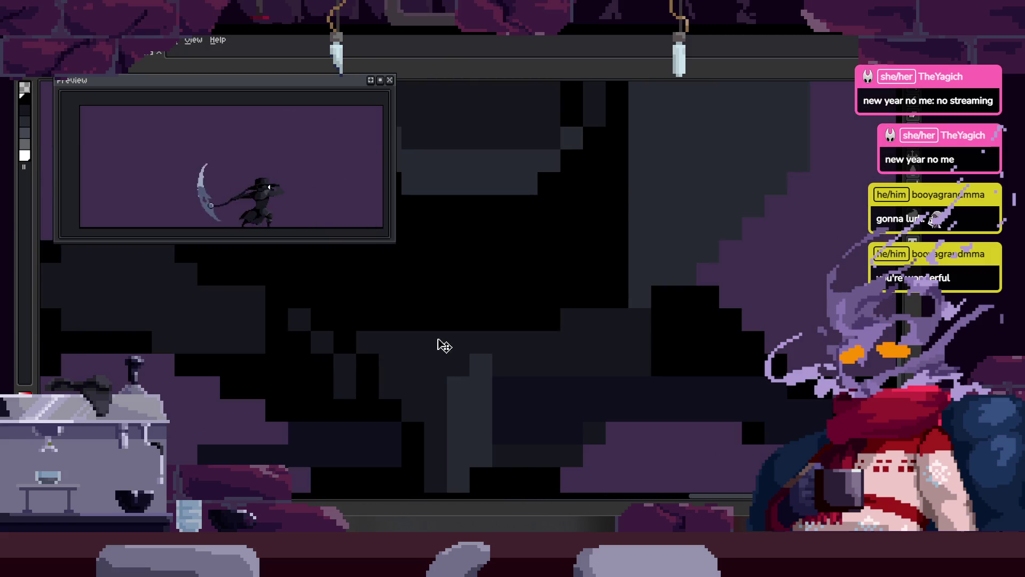
Step: Sample a grey, reselect the dark torso and paint a lighter highlight column on it
{"action": "left_click_drag", "start_coordinate": [395, 342], "coordinate": [505, 322]}
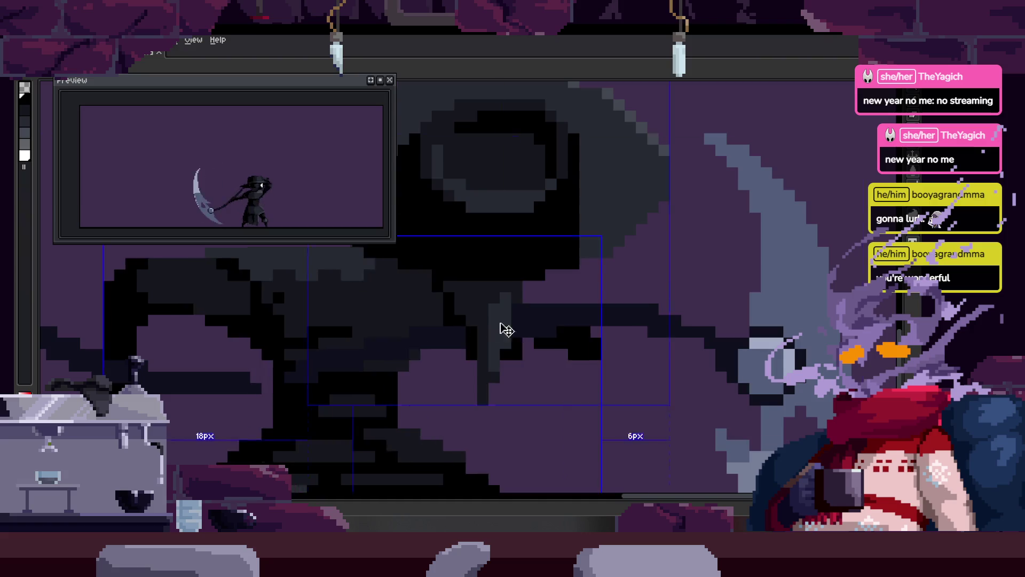
{"action": "scroll", "coordinate": [558, 312], "scroll_direction": "down", "scroll_amount": 3}
{"action": "scroll", "coordinate": [562, 314], "scroll_direction": "up", "scroll_amount": 3}
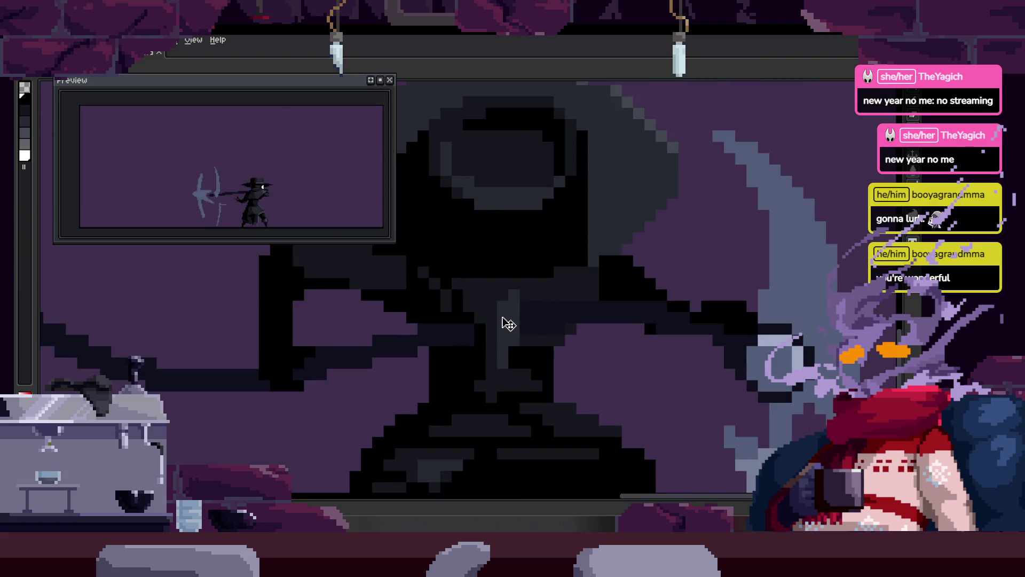
{"action": "key", "text": "alt"}
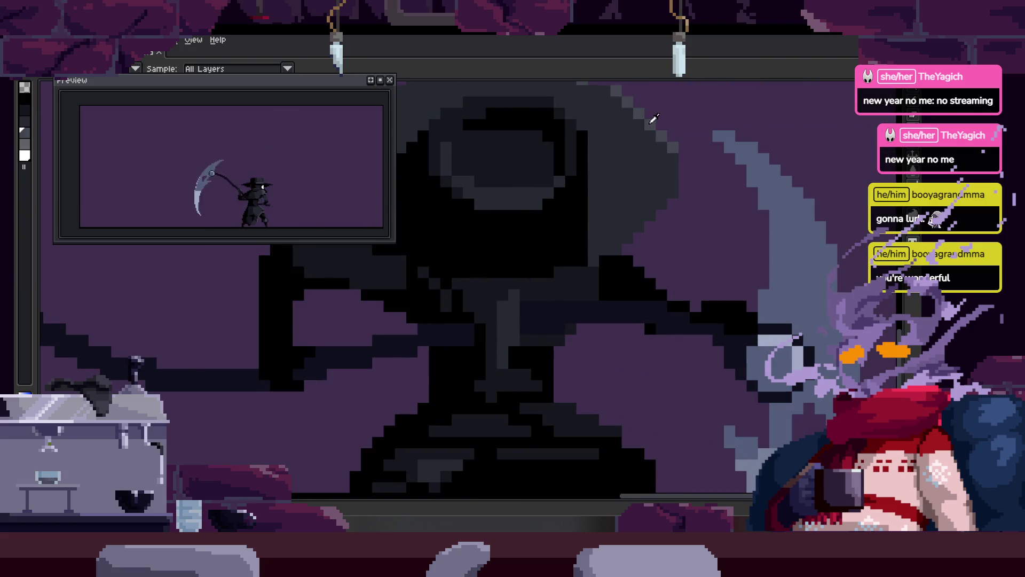
{"action": "scroll", "coordinate": [498, 332], "scroll_direction": "up", "scroll_amount": 2}
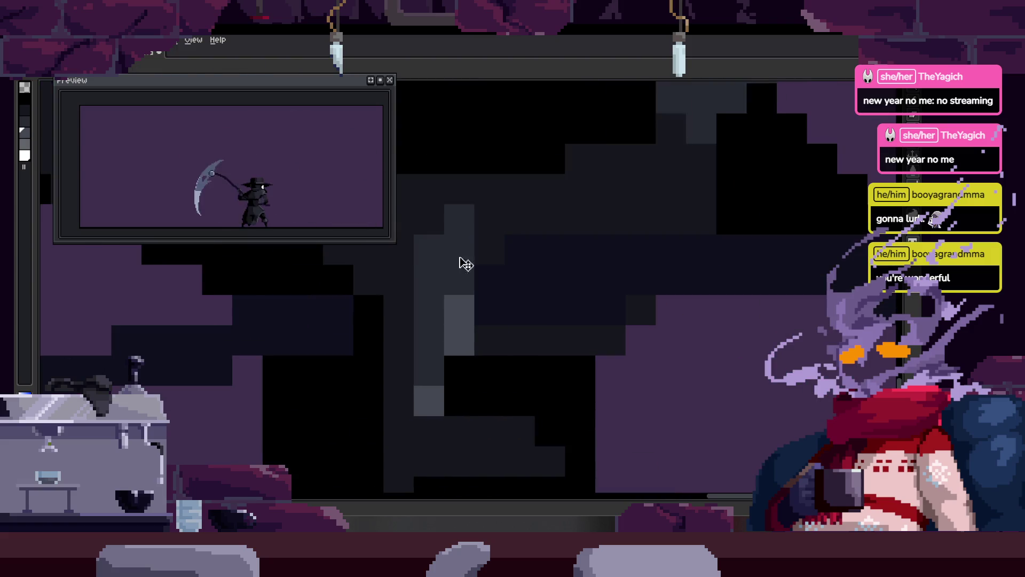
{"action": "key", "text": "w"}
{"action": "left_click", "coordinate": [510, 202]}
{"action": "key", "text": "b"}
{"action": "key", "text": "ctrl+d"}
{"action": "left_click_drag", "start_coordinate": [521, 219], "coordinate": [522, 196]}
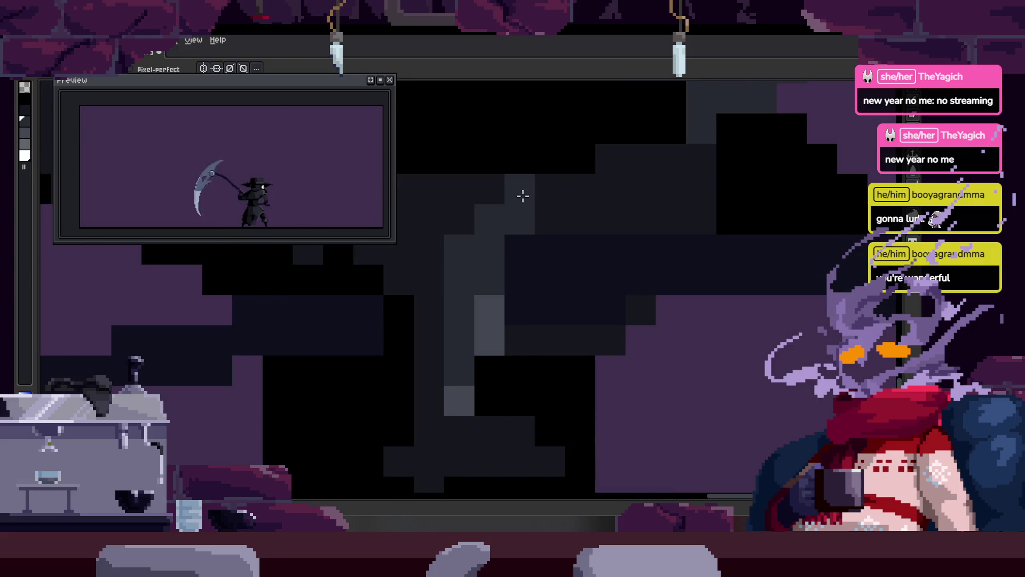
Step: Paint a dark-grey diagonal across the head and fill a black patch with dark grey
{"action": "left_click", "coordinate": [486, 183]}
{"action": "scroll", "coordinate": [485, 229], "scroll_direction": "down", "scroll_amount": 2}
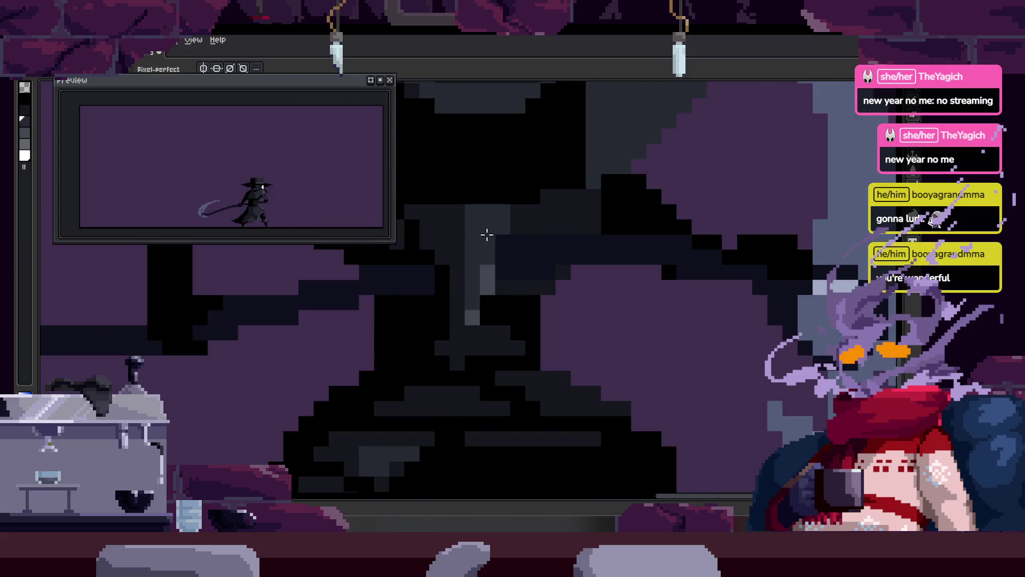
{"action": "scroll", "coordinate": [558, 258], "scroll_direction": "down", "scroll_amount": 2}
{"action": "scroll", "coordinate": [545, 272], "scroll_direction": "up", "scroll_amount": 1}
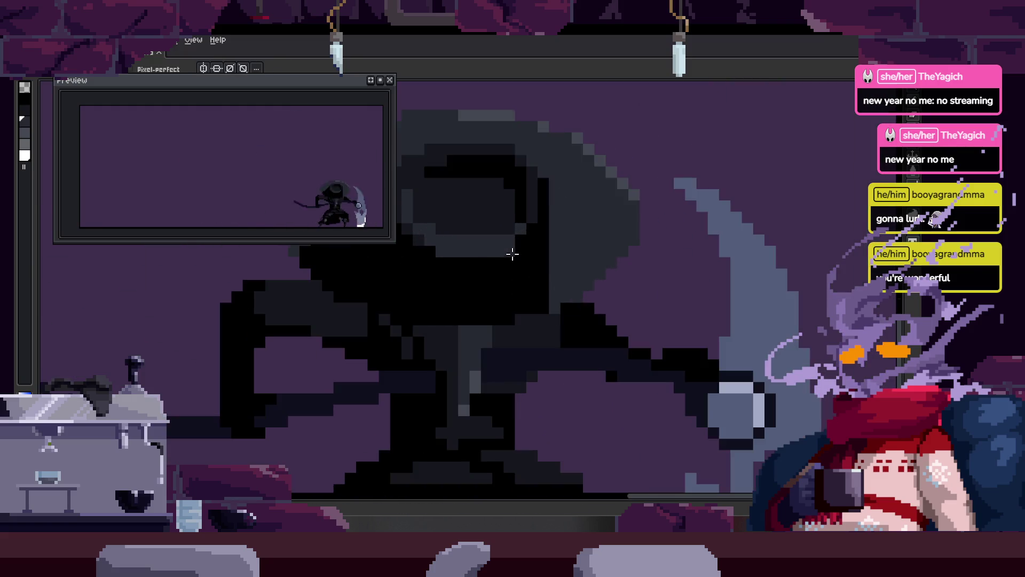
{"action": "scroll", "coordinate": [541, 279], "scroll_direction": "down", "scroll_amount": 1}
{"action": "scroll", "coordinate": [538, 267], "scroll_direction": "up", "scroll_amount": 3}
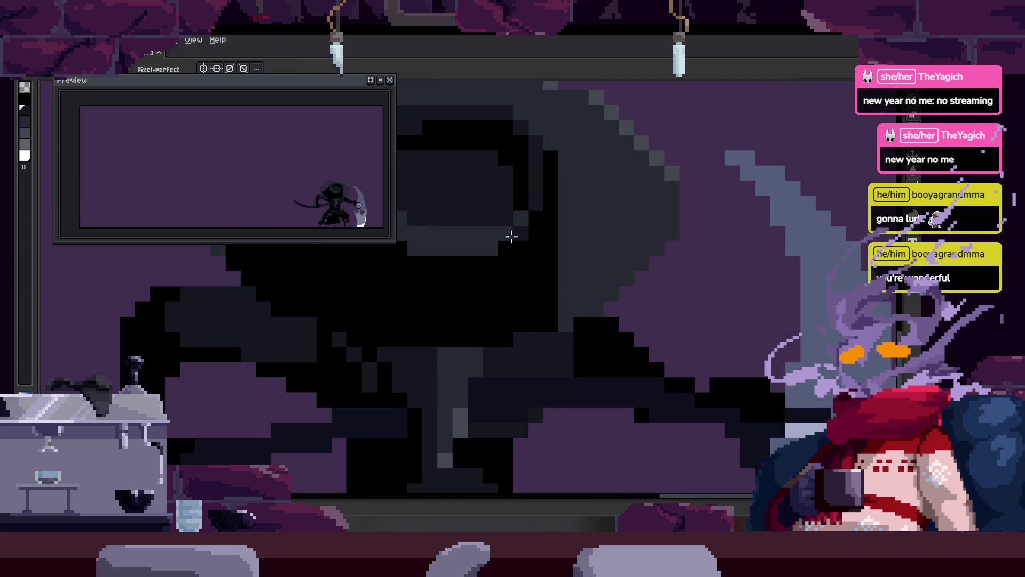
{"action": "scroll", "coordinate": [501, 282], "scroll_direction": "up", "scroll_amount": 2}
{"action": "scroll", "coordinate": [609, 304], "scroll_direction": "down", "scroll_amount": 1}
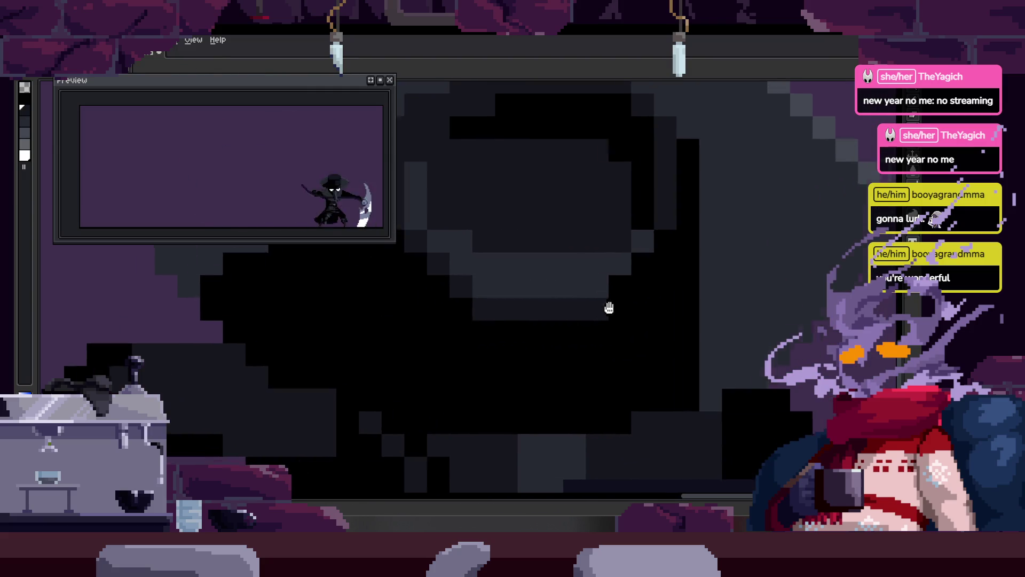
{"action": "scroll", "coordinate": [609, 305], "scroll_direction": "down", "scroll_amount": 1}
{"action": "scroll", "coordinate": [558, 315], "scroll_direction": "up", "scroll_amount": 2}
{"action": "left_click_drag", "start_coordinate": [555, 238], "coordinate": [495, 394]}
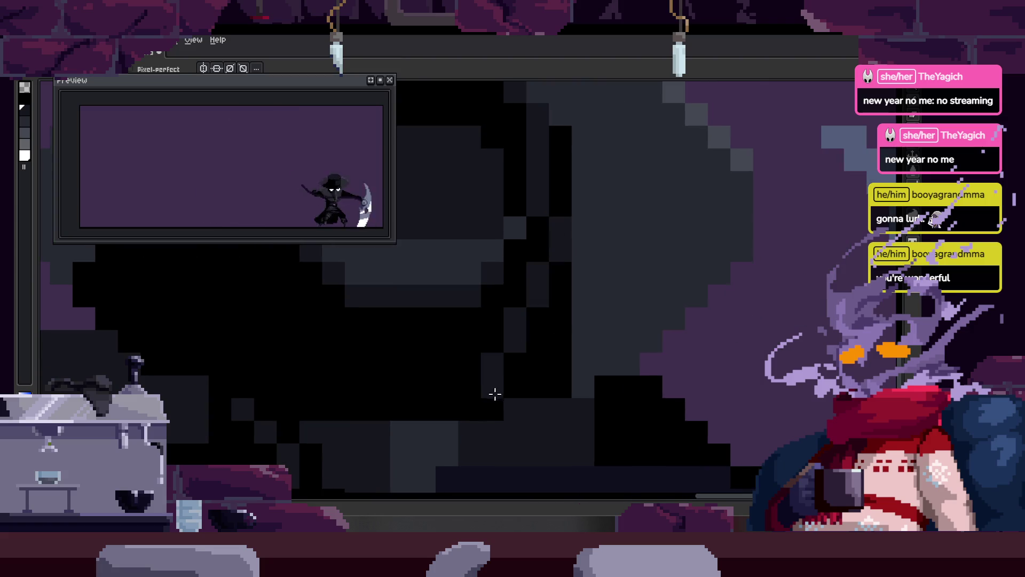
{"action": "key", "text": "g"}
{"action": "left_click", "coordinate": [559, 327]}
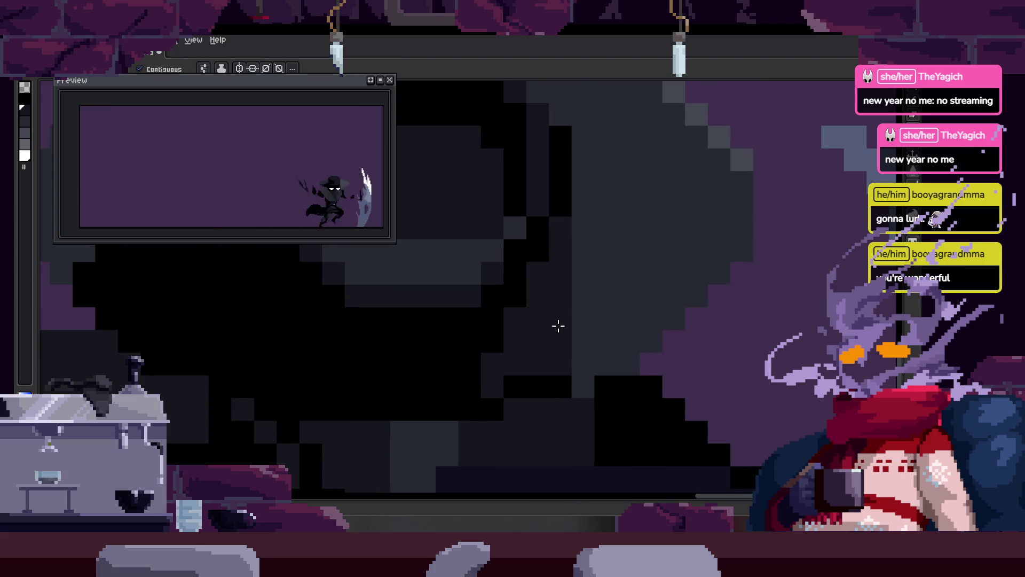
Step: Sample a colour and select the dark area beside the body, then deselect
{"action": "scroll", "coordinate": [502, 359], "scroll_direction": "down", "scroll_amount": 1}
{"action": "scroll", "coordinate": [501, 359], "scroll_direction": "up", "scroll_amount": 1}
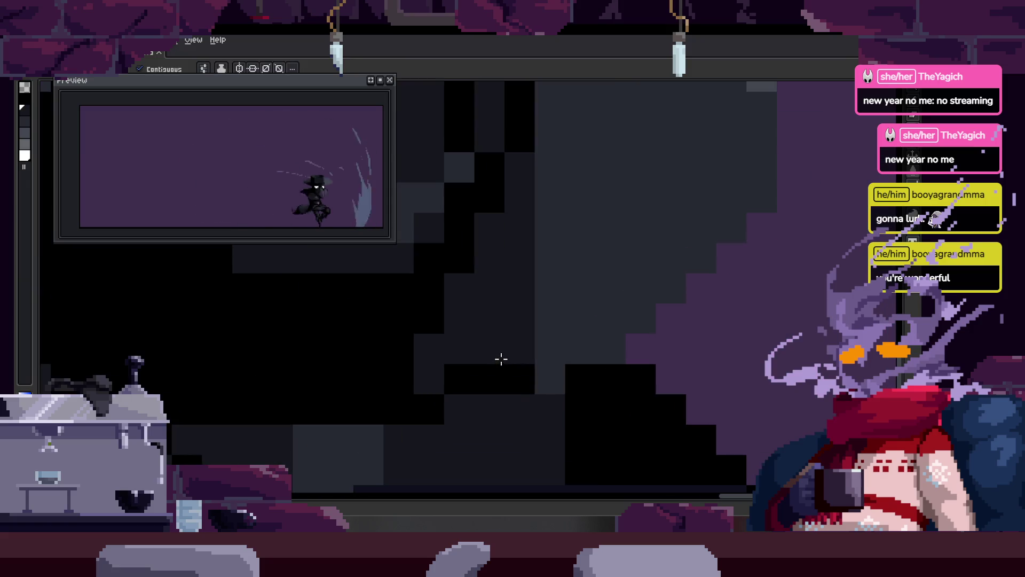
{"action": "scroll", "coordinate": [434, 370], "scroll_direction": "right", "scroll_amount": 2}
{"action": "key", "text": "i"}
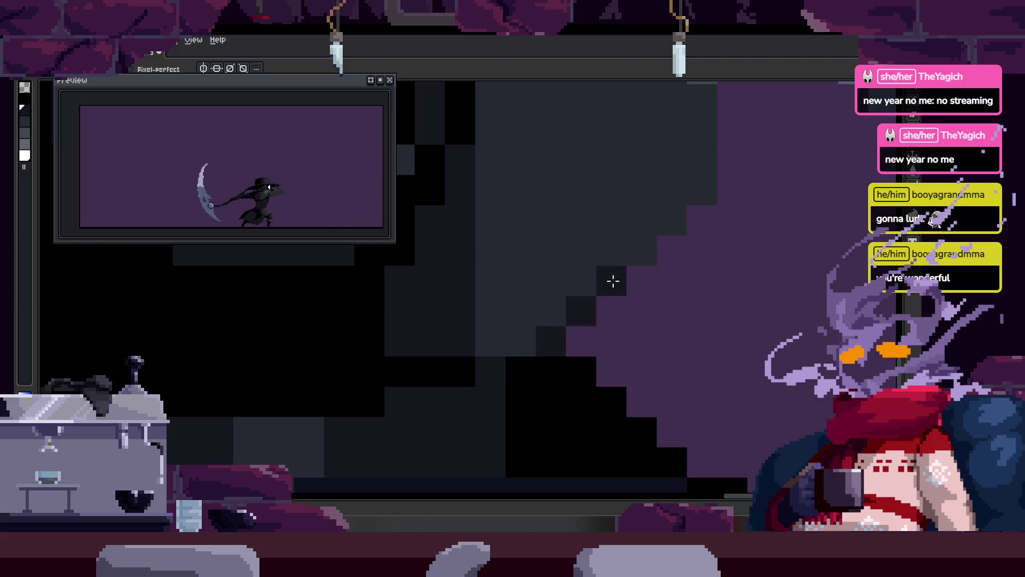
{"action": "scroll", "coordinate": [609, 328], "scroll_direction": "up", "scroll_amount": 3}
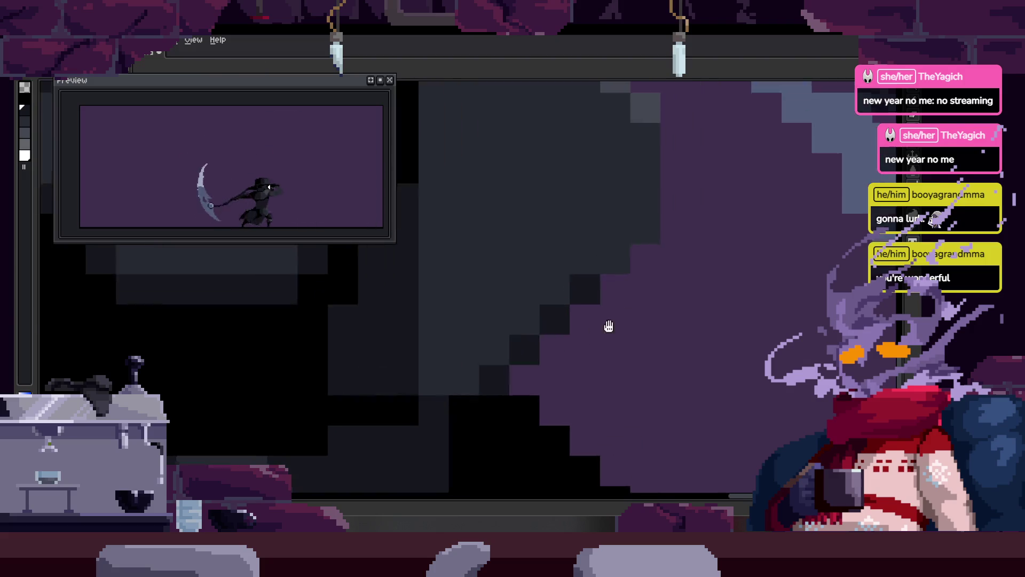
{"action": "scroll", "coordinate": [540, 311], "scroll_direction": "right", "scroll_amount": 3}
{"action": "scroll", "coordinate": [576, 337], "scroll_direction": "down", "scroll_amount": 3}
{"action": "key", "text": "ctrl"}
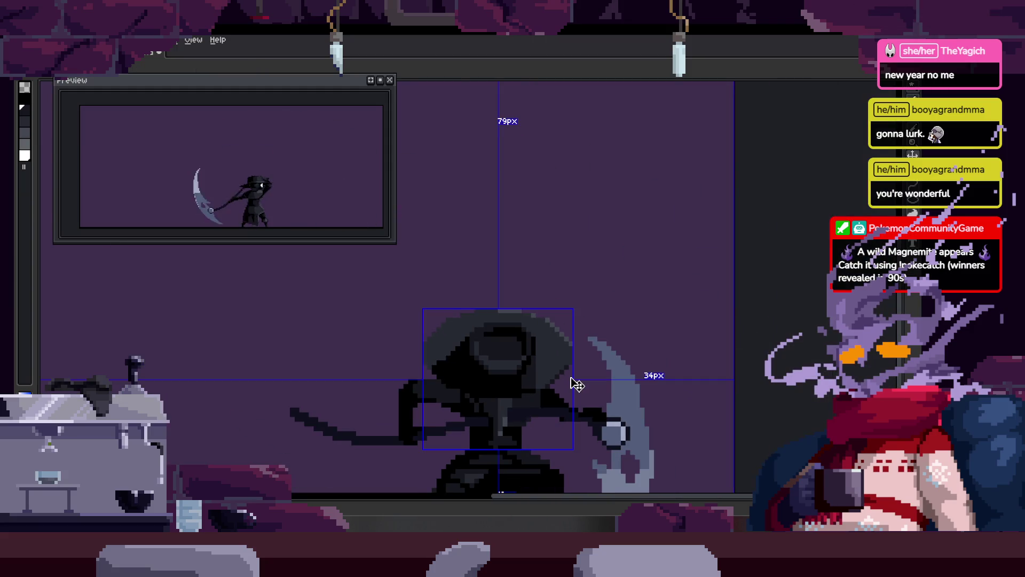
{"action": "scroll", "coordinate": [577, 383], "scroll_direction": "up", "scroll_amount": 3}
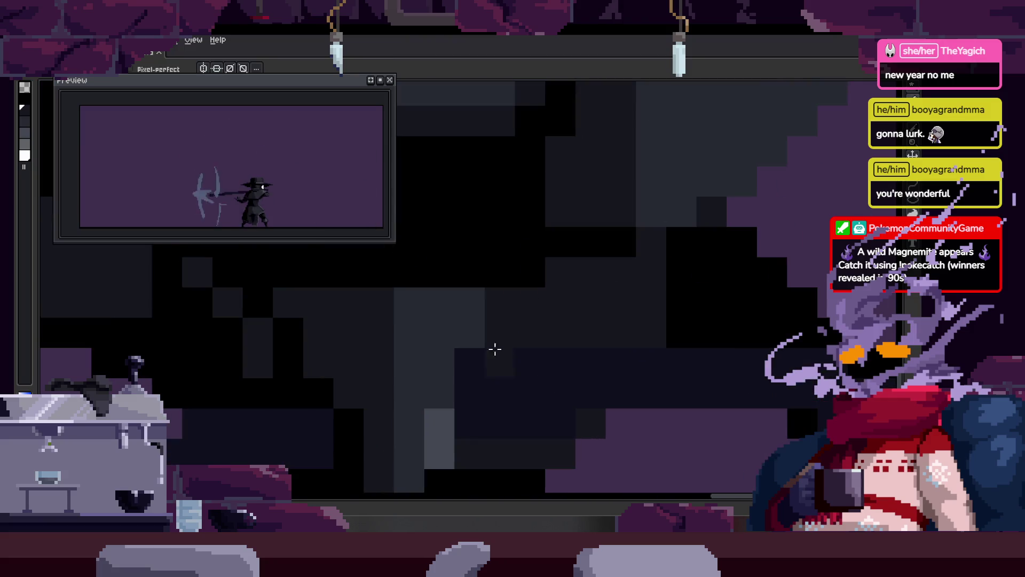
{"action": "key", "text": "ctrl"}
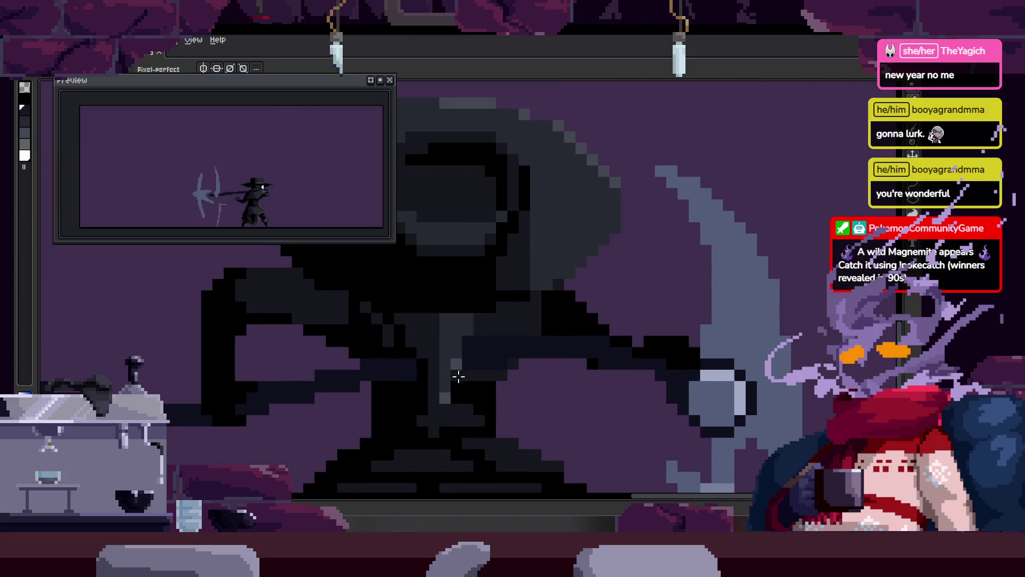
{"action": "key", "text": "w"}
{"action": "left_click", "coordinate": [465, 384]}
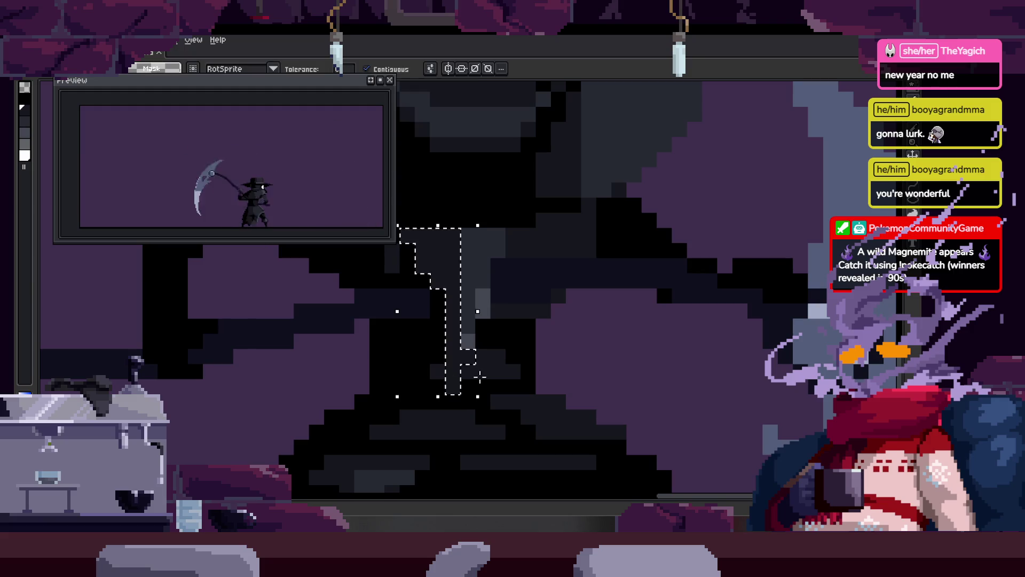
{"action": "key", "text": "ctrl+d"}
{"action": "key", "text": "b"}
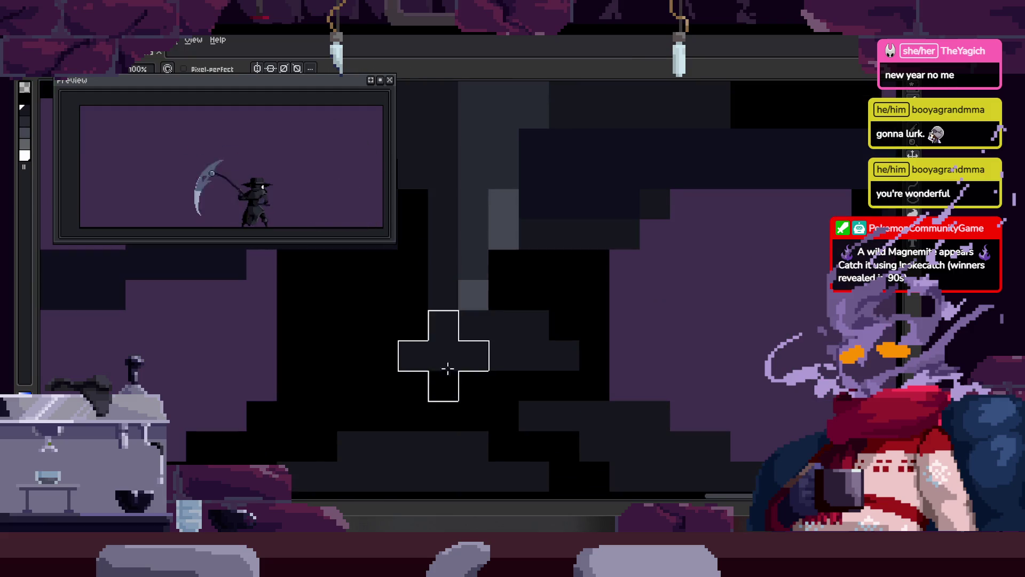
{"action": "scroll", "coordinate": [556, 315], "scroll_direction": "down", "scroll_amount": 3}
{"action": "scroll", "coordinate": [549, 310], "scroll_direction": "up", "scroll_amount": 3}
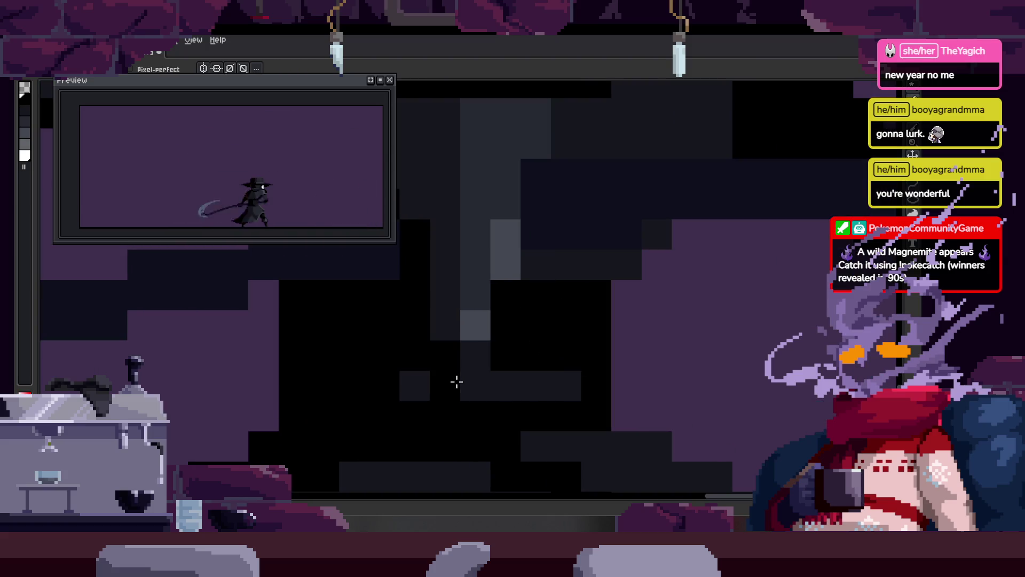
{"action": "scroll", "coordinate": [518, 380], "scroll_direction": "down", "scroll_amount": 3}
{"action": "scroll", "coordinate": [523, 321], "scroll_direction": "down", "scroll_amount": 1}
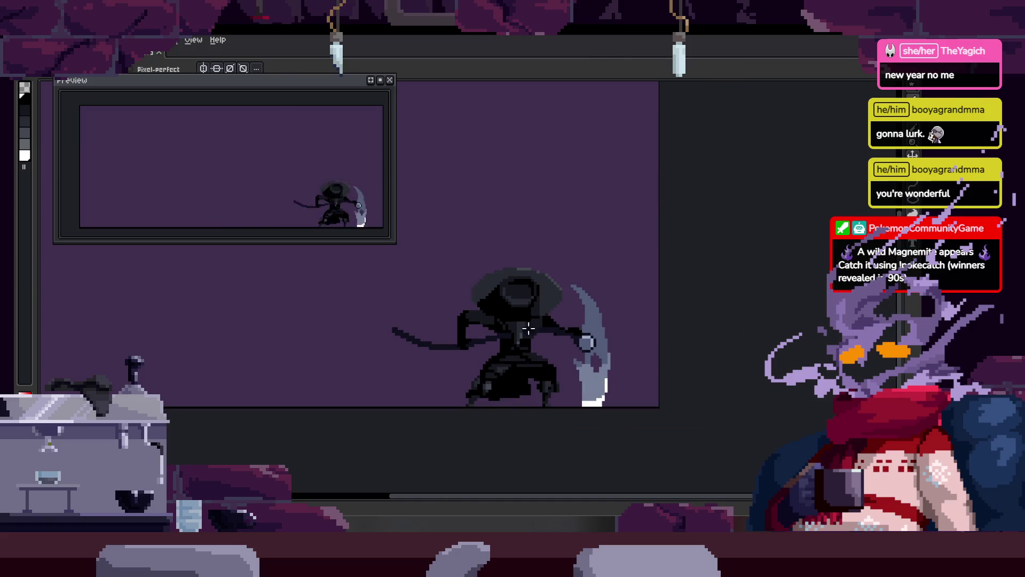
{"action": "scroll", "coordinate": [524, 315], "scroll_direction": "up", "scroll_amount": 1}
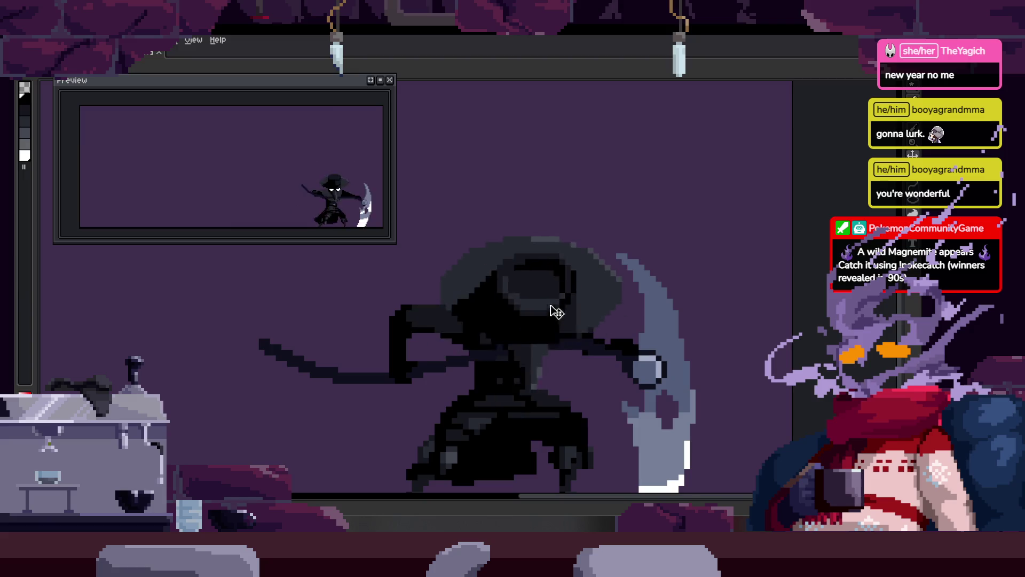
Step: Try moving the hat and head down about 60 px, then cancel the move
{"action": "left_click", "coordinate": [566, 318]}
{"action": "right_click", "coordinate": [539, 337]}
{"action": "scroll", "coordinate": [508, 337], "scroll_direction": "up", "scroll_amount": 2}
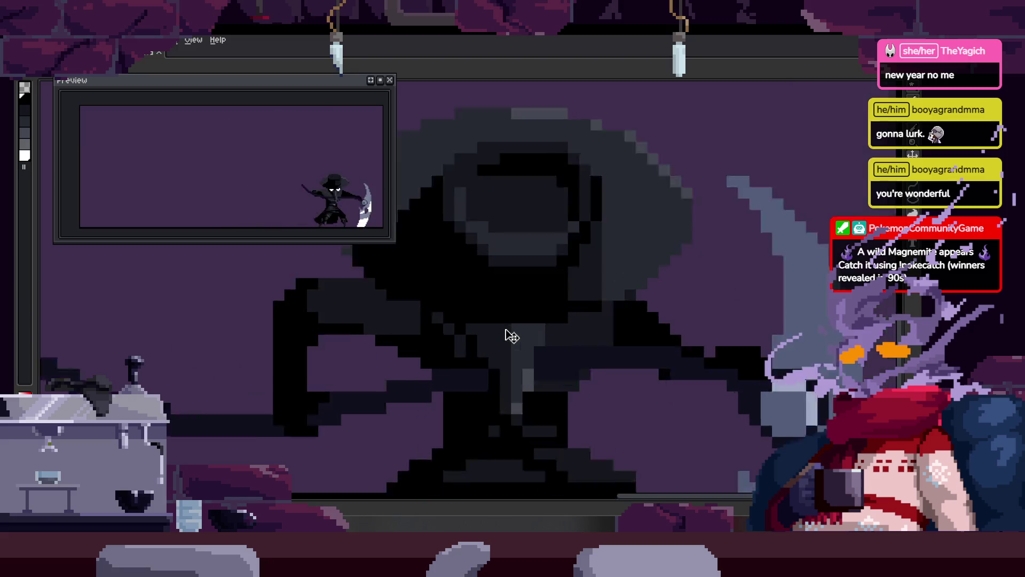
{"action": "scroll", "coordinate": [522, 339], "scroll_direction": "down", "scroll_amount": 2}
{"action": "scroll", "coordinate": [486, 331], "scroll_direction": "up", "scroll_amount": 1}
{"action": "left_click_drag", "start_coordinate": [478, 320], "coordinate": [477, 354]}
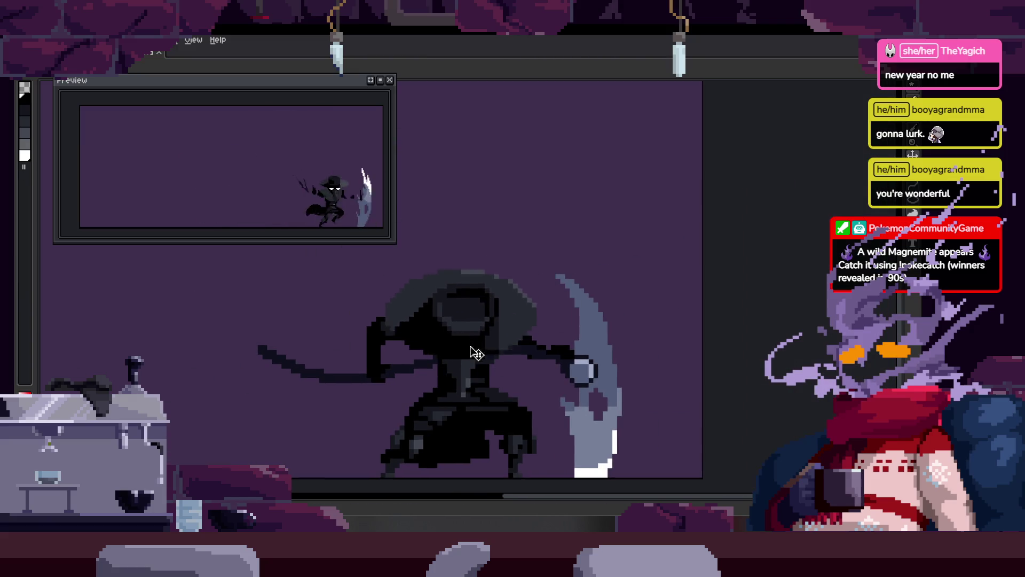
{"action": "right_click", "coordinate": [506, 337]}
{"action": "left_click", "coordinate": [467, 298]}
{"action": "scroll", "coordinate": [506, 337], "scroll_direction": "up", "scroll_amount": 1}
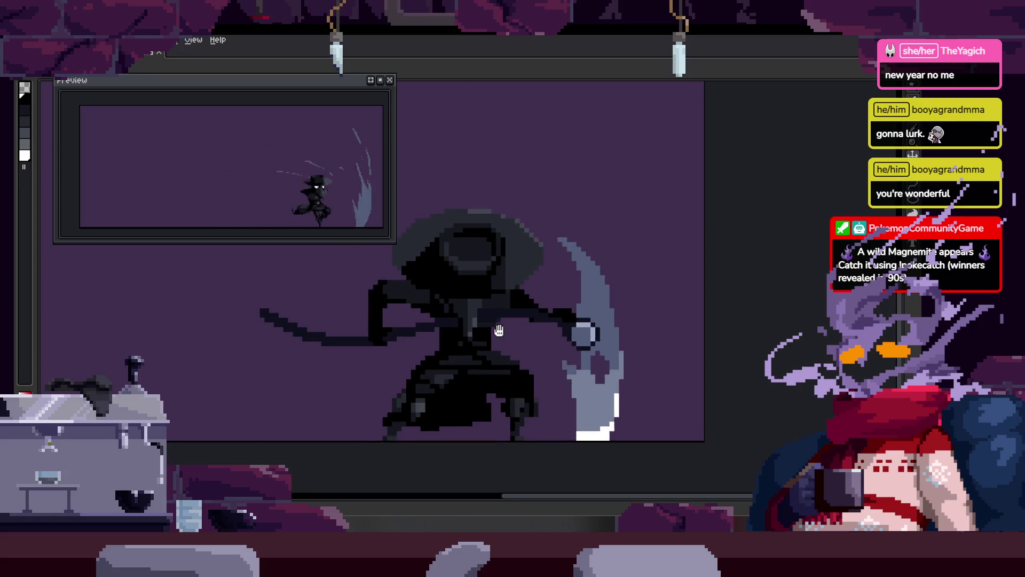
{"action": "scroll", "coordinate": [504, 337], "scroll_direction": "down", "scroll_amount": 1}
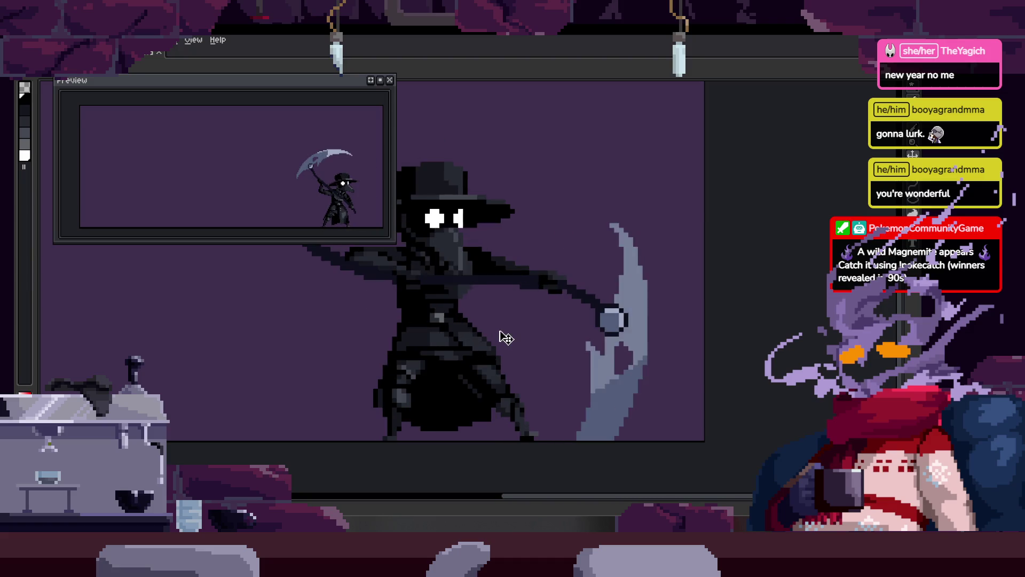
{"action": "scroll", "coordinate": [516, 334], "scroll_direction": "up", "scroll_amount": 2}
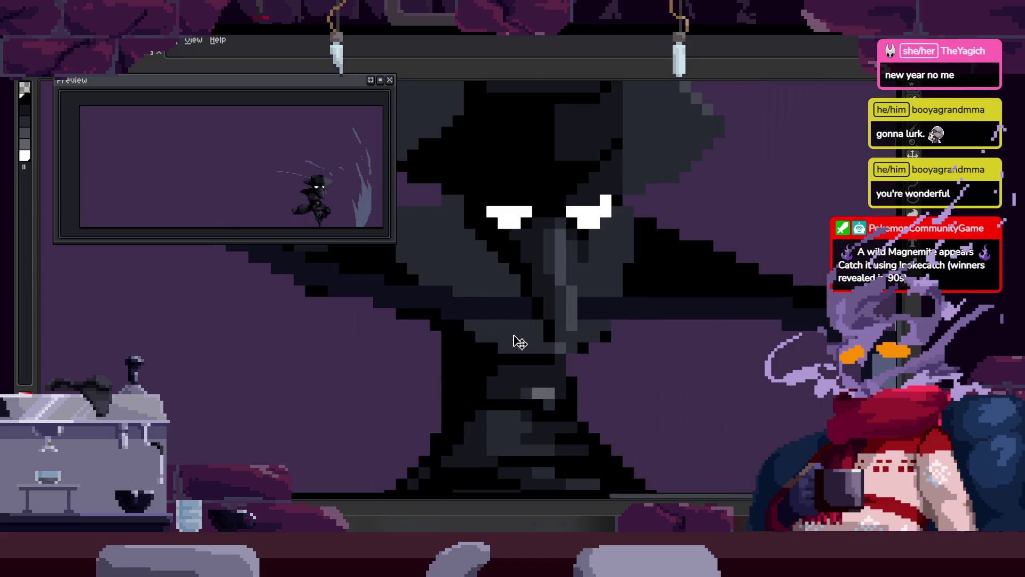
{"action": "scroll", "coordinate": [580, 332], "scroll_direction": "down", "scroll_amount": 1}
{"action": "scroll", "coordinate": [572, 331], "scroll_direction": "down", "scroll_amount": 1}
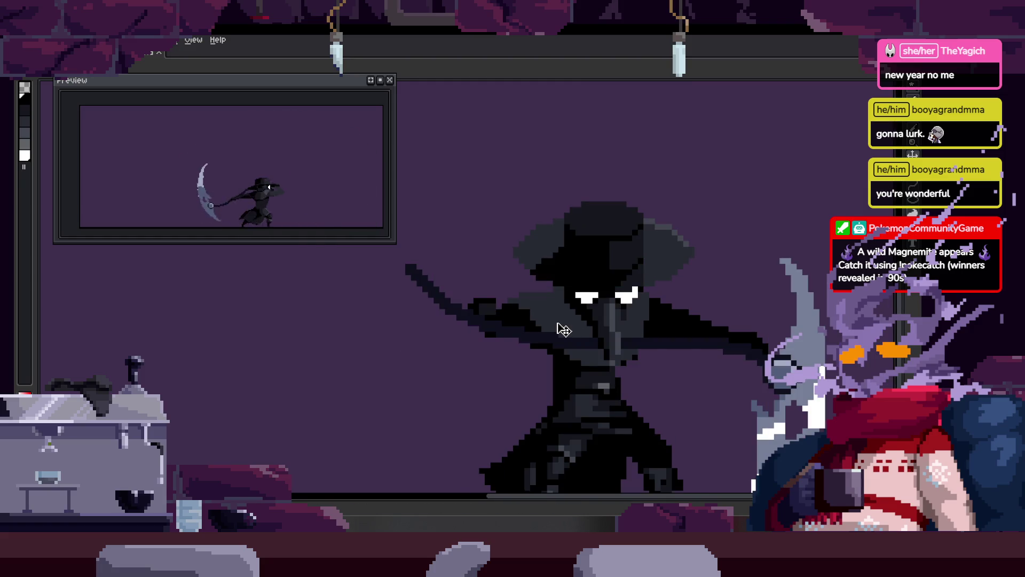
{"action": "scroll", "coordinate": [561, 328], "scroll_direction": "up", "scroll_amount": 1}
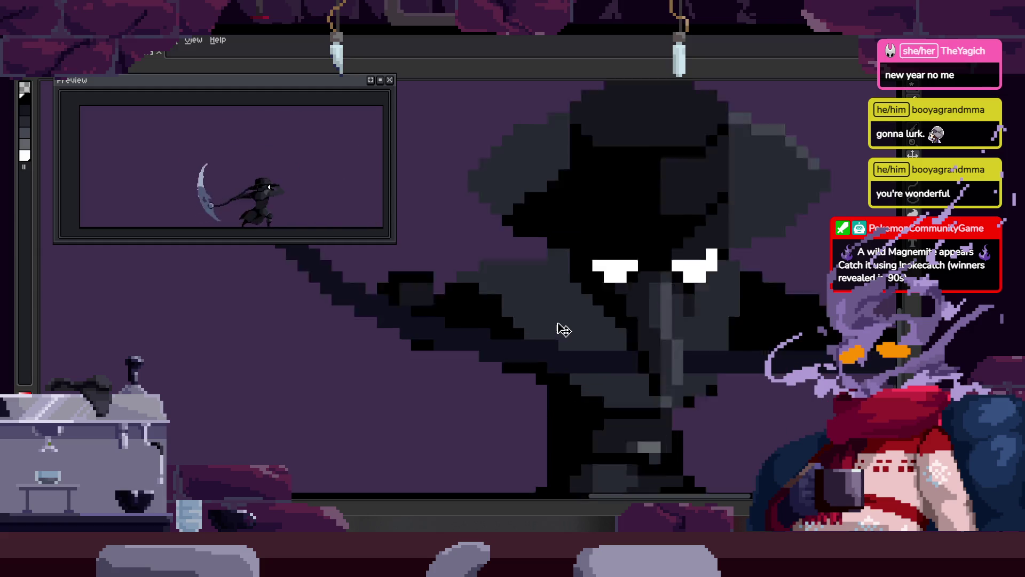
{"action": "scroll", "coordinate": [552, 289], "scroll_direction": "up", "scroll_amount": 1}
{"action": "scroll", "coordinate": [470, 303], "scroll_direction": "down", "scroll_amount": 1}
{"action": "scroll", "coordinate": [526, 347], "scroll_direction": "down", "scroll_amount": 1}
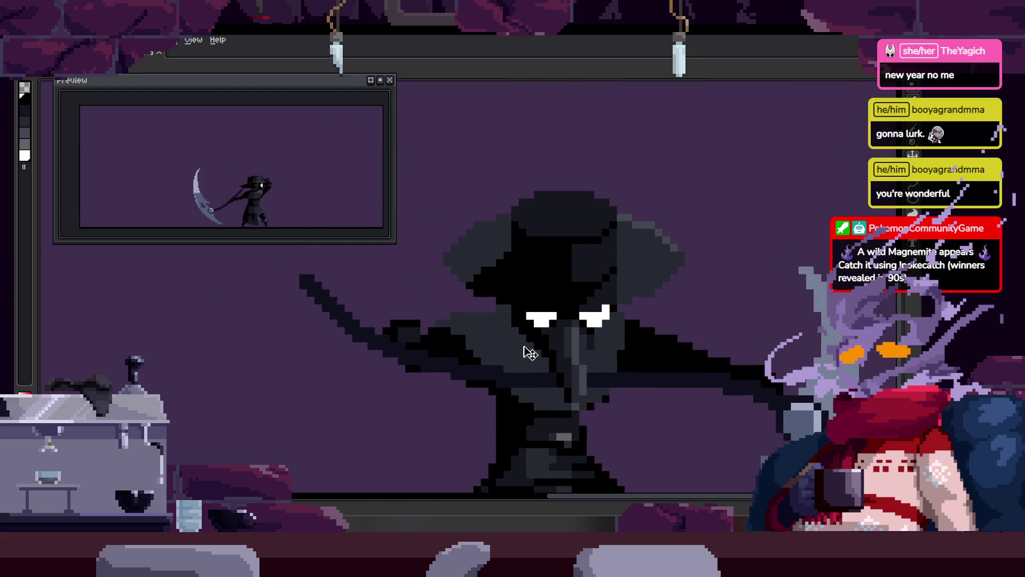
{"action": "scroll", "coordinate": [547, 277], "scroll_direction": "up", "scroll_amount": 2}
{"action": "left_click_drag", "start_coordinate": [454, 252], "coordinate": [536, 255]}
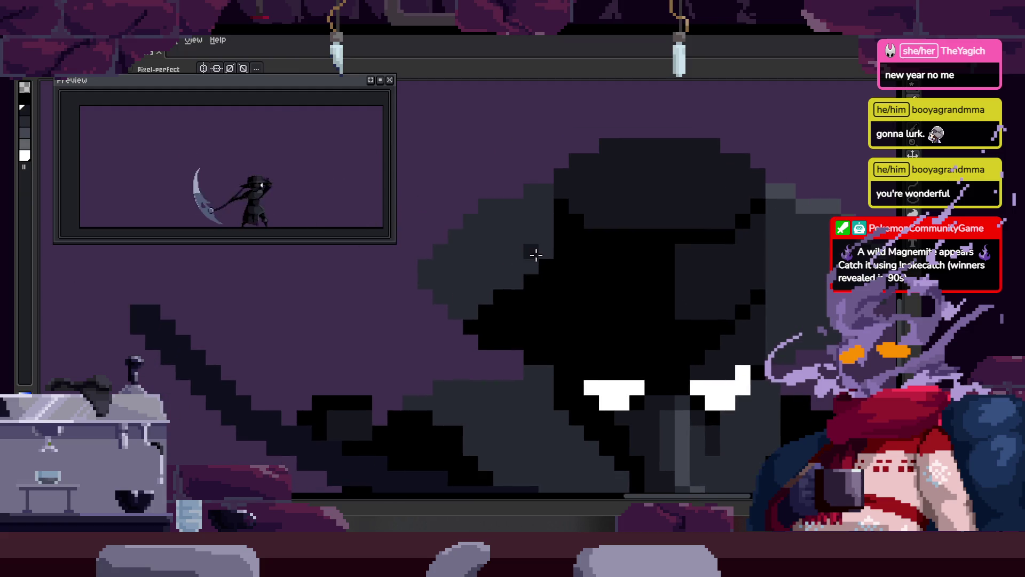
Step: Bucket-fill the face's staircase cells darker and nearby black cells with dark grey
{"action": "scroll", "coordinate": [454, 291], "scroll_direction": "up", "scroll_amount": 2}
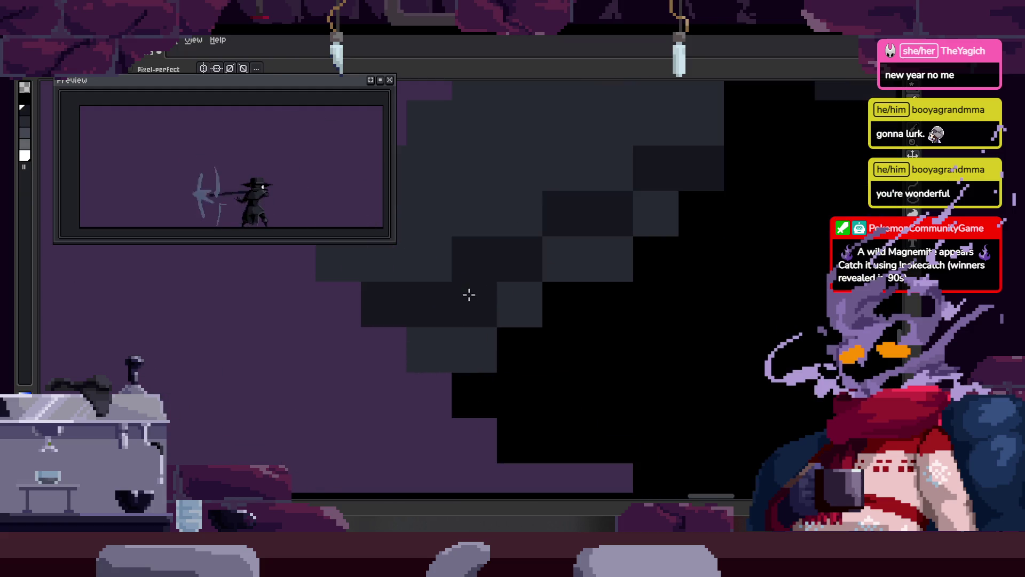
{"action": "key", "text": "g"}
{"action": "left_click", "coordinate": [523, 302]}
{"action": "left_click", "coordinate": [587, 259]}
{"action": "left_click", "coordinate": [661, 219]}
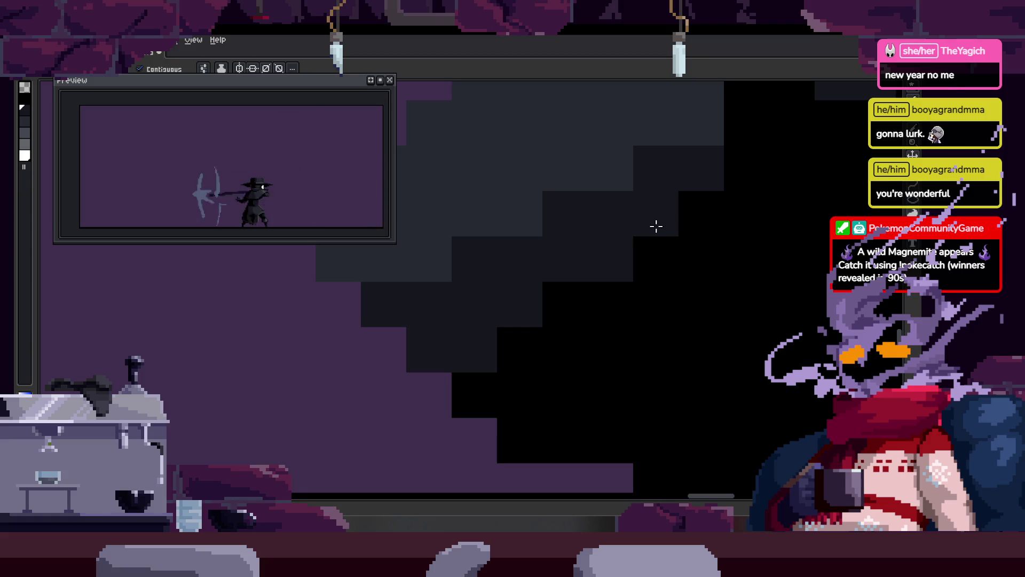
{"action": "left_click_drag", "start_coordinate": [662, 272], "coordinate": [517, 284]}
{"action": "left_click", "coordinate": [468, 329]}
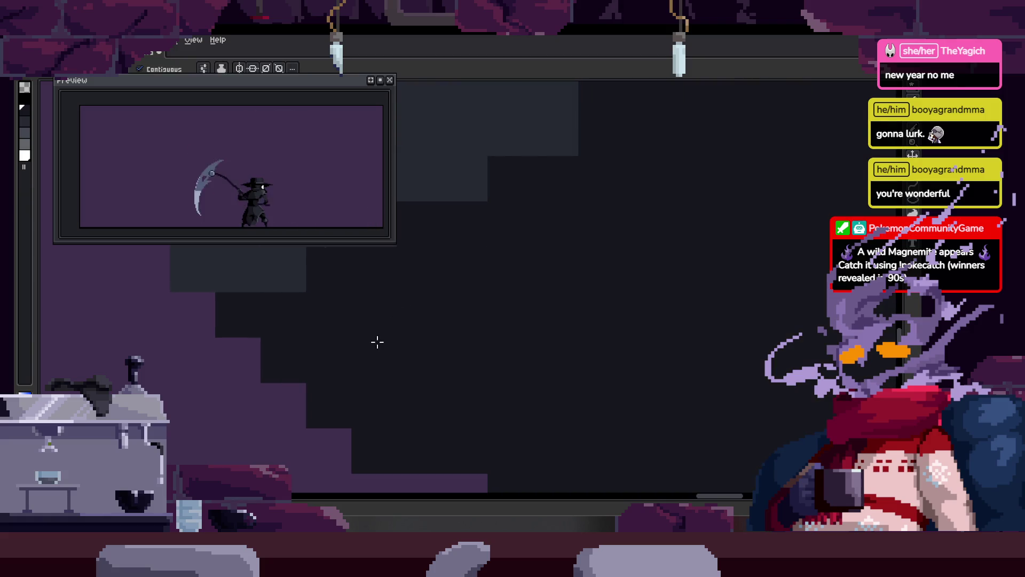
{"action": "left_click", "coordinate": [426, 314]}
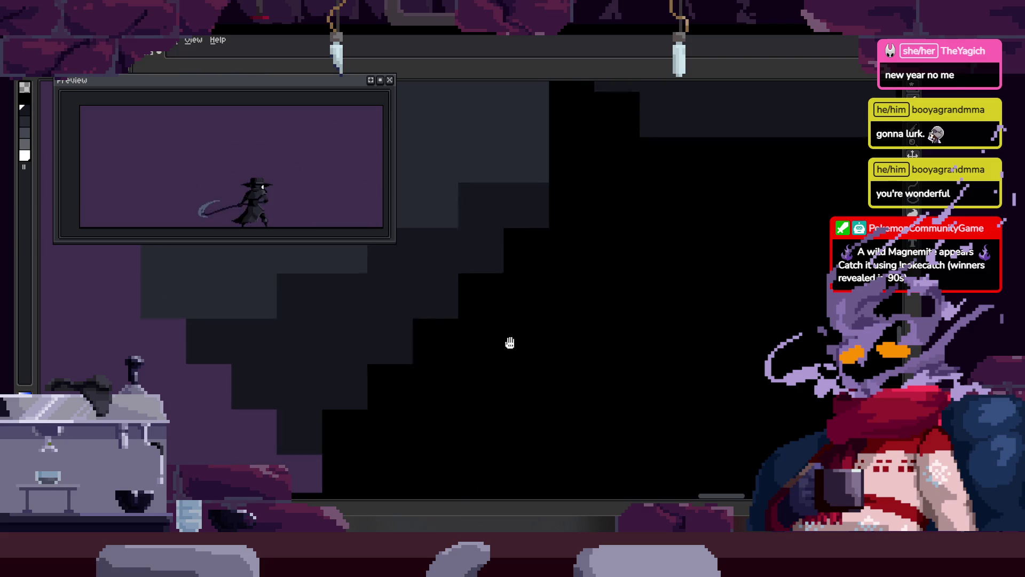
{"action": "scroll", "coordinate": [520, 342], "scroll_direction": "down", "scroll_amount": 3}
{"action": "scroll", "coordinate": [513, 345], "scroll_direction": "up", "scroll_amount": 3}
{"action": "scroll", "coordinate": [647, 340], "scroll_direction": "down", "scroll_amount": 3}
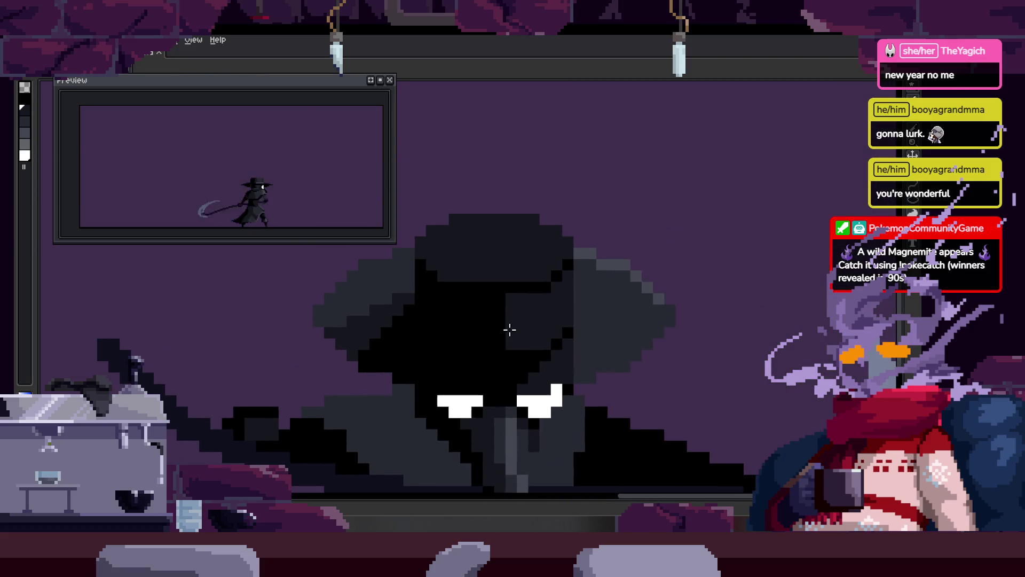
Step: Stop playback on the current frame and zoom in on the hood and face
{"action": "left_click_drag", "start_coordinate": [387, 340], "coordinate": [477, 316]}
{"action": "scroll", "coordinate": [450, 315], "scroll_direction": "up", "scroll_amount": 3}
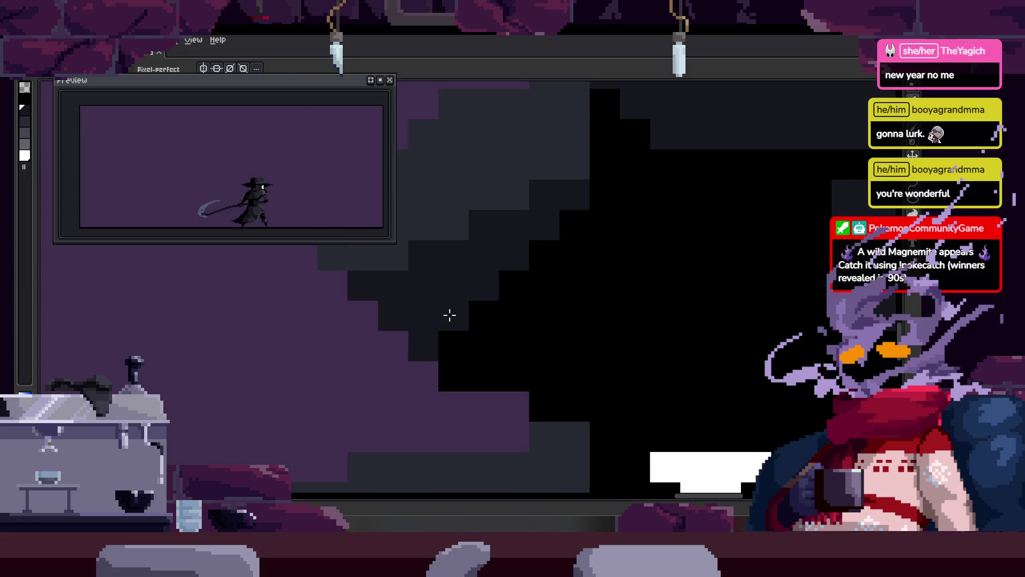
{"action": "scroll", "coordinate": [431, 293], "scroll_direction": "down", "scroll_amount": 3}
{"action": "scroll", "coordinate": [481, 327], "scroll_direction": "down", "scroll_amount": 2}
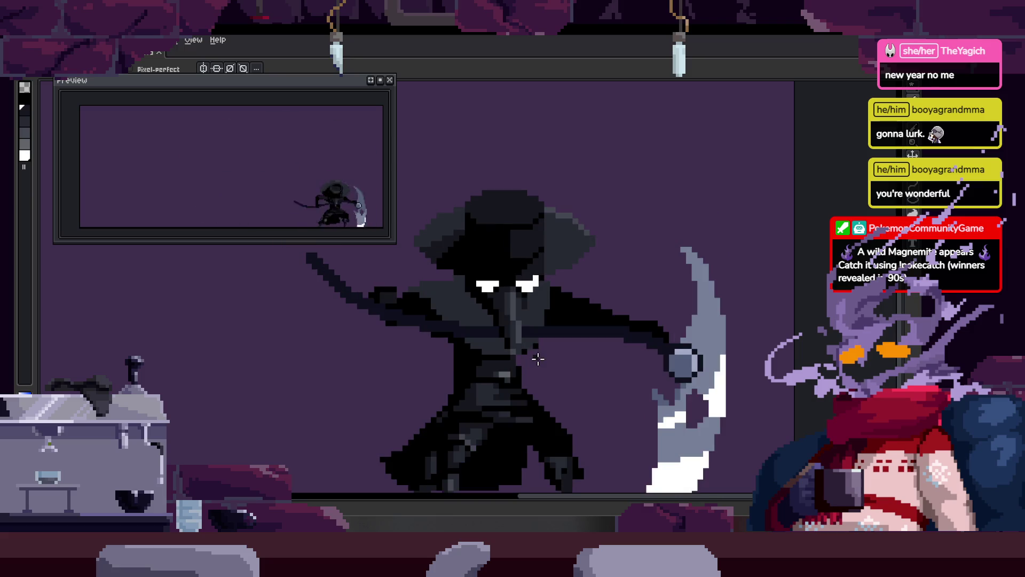
{"action": "scroll", "coordinate": [531, 353], "scroll_direction": "up", "scroll_amount": 3}
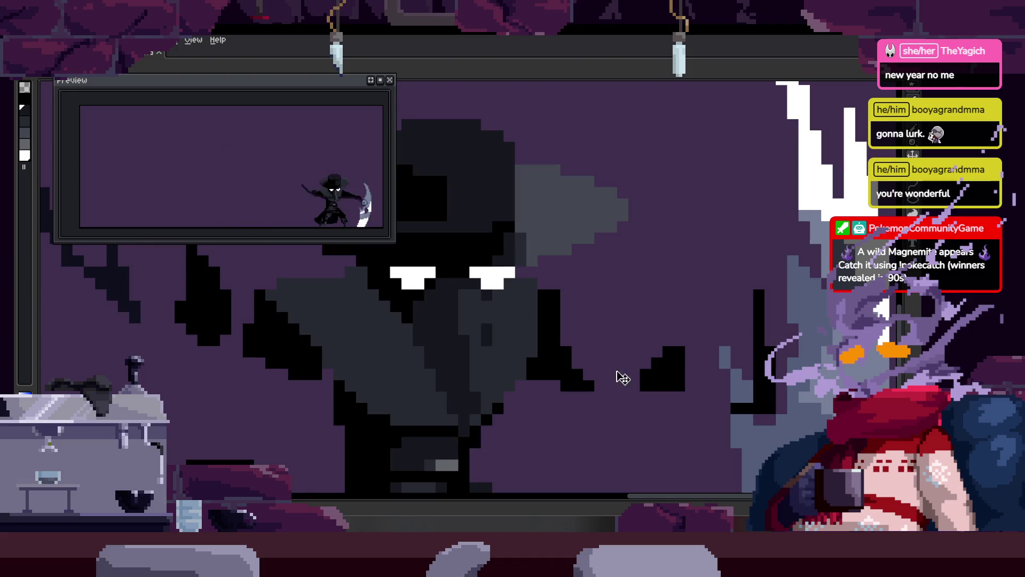
{"action": "key", "text": "Return"}
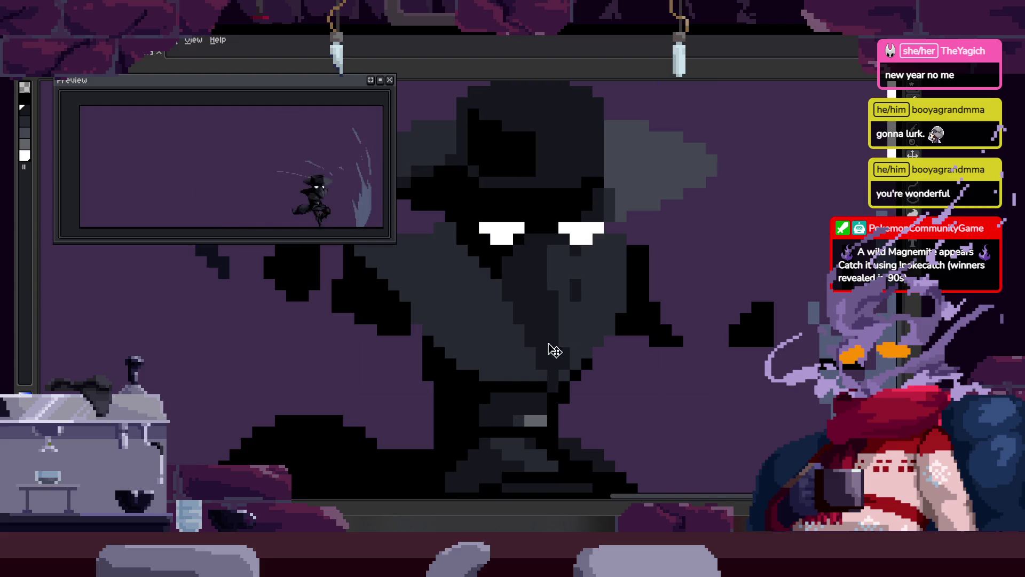
{"action": "scroll", "coordinate": [576, 300], "scroll_direction": "up", "scroll_amount": 2}
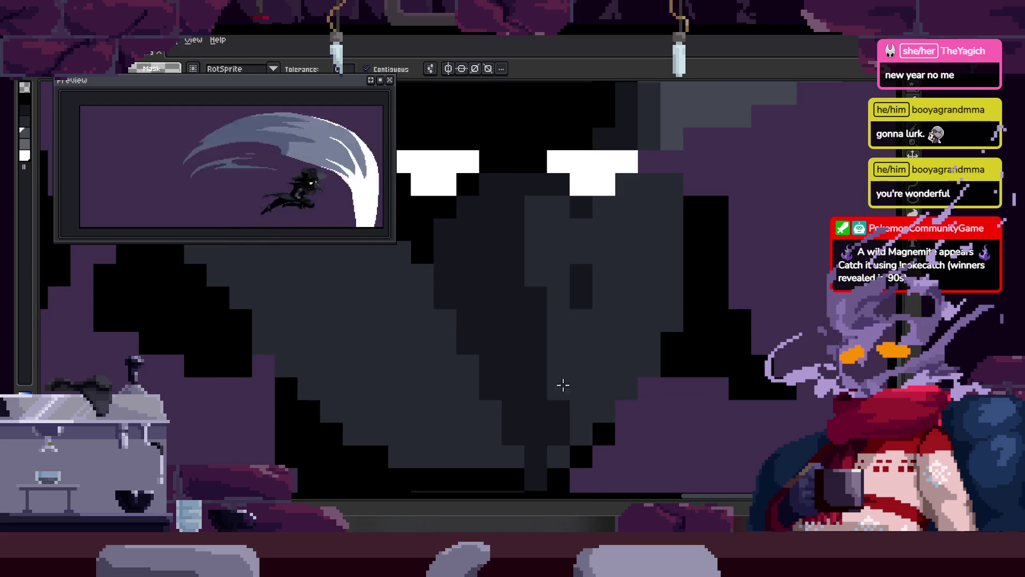
{"action": "scroll", "coordinate": [545, 337], "scroll_direction": "down", "scroll_amount": 1}
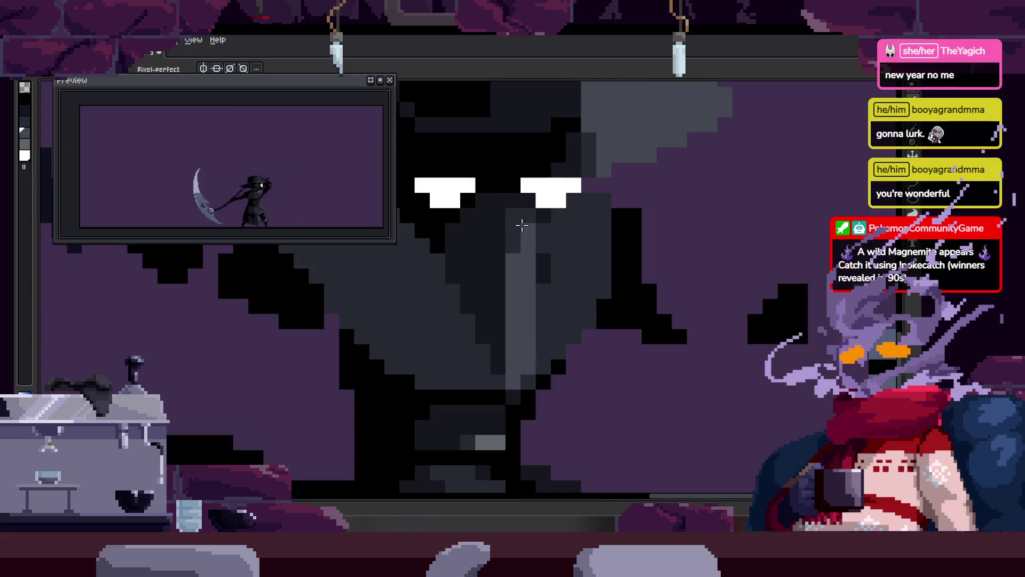
Step: Paint light grey highlight strokes, pixels and a block along the beak
{"action": "scroll", "coordinate": [513, 237], "scroll_direction": "up", "scroll_amount": 3}
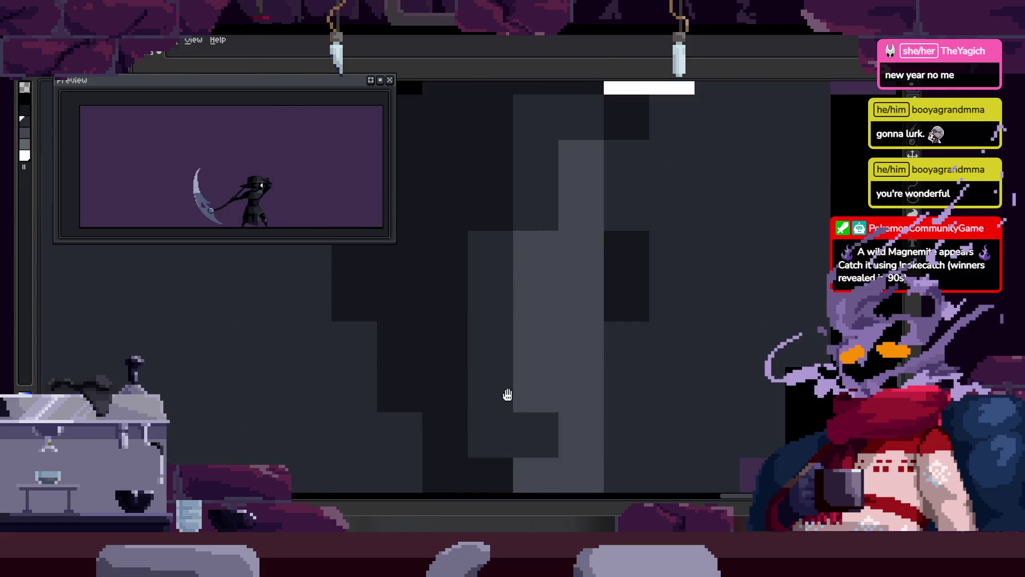
{"action": "left_click_drag", "start_coordinate": [507, 394], "coordinate": [542, 280]}
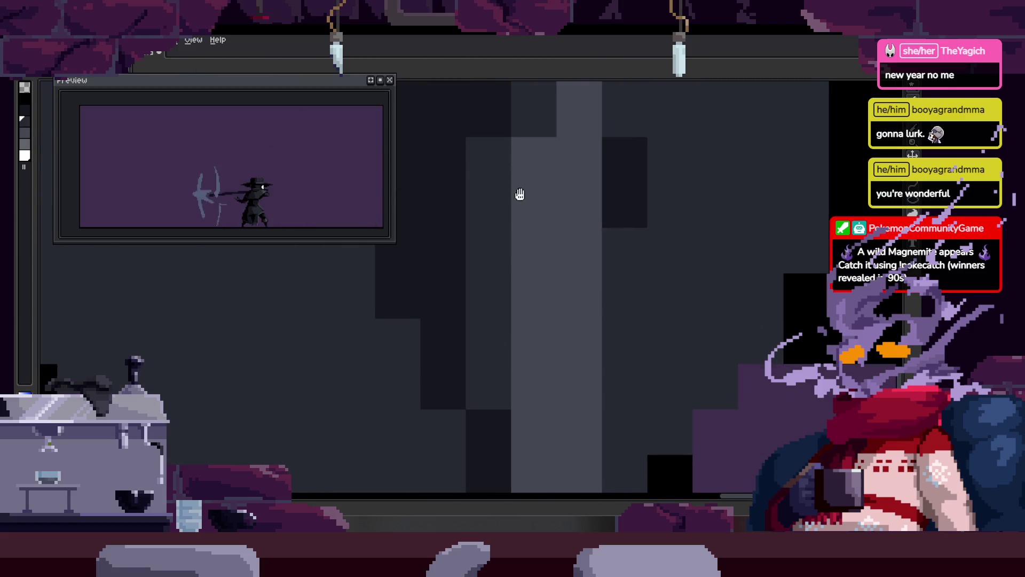
{"action": "left_click_drag", "start_coordinate": [520, 194], "coordinate": [508, 286]}
{"action": "mouse_move", "coordinate": [549, 341]}
{"action": "left_mouse_down"}
{"action": "mouse_move", "coordinate": [508, 153]}
{"action": "mouse_move", "coordinate": [517, 236]}
{"action": "left_mouse_up"}
{"action": "left_click", "coordinate": [537, 212]}
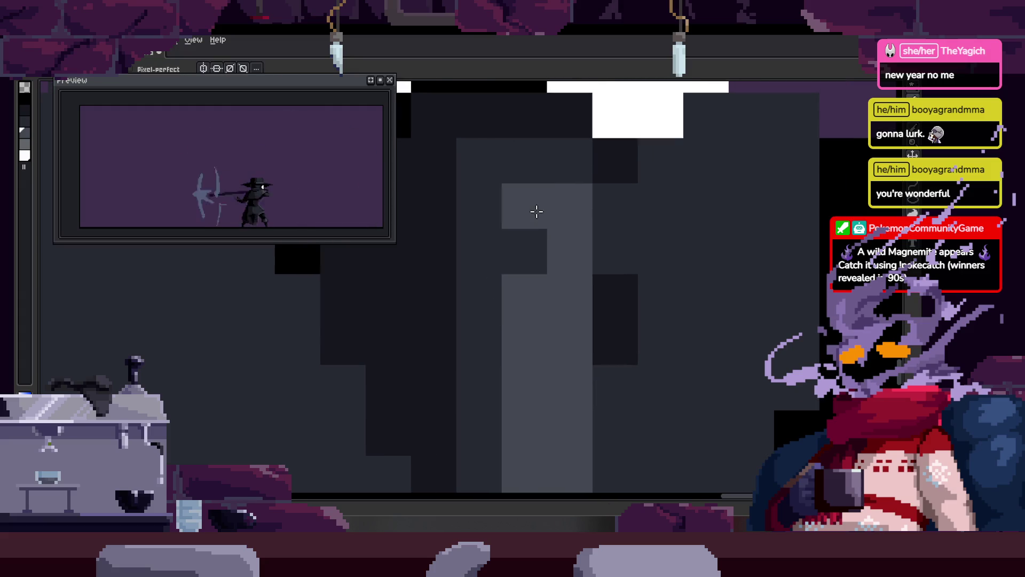
{"action": "left_click", "coordinate": [524, 252]}
{"action": "left_click", "coordinate": [559, 170]}
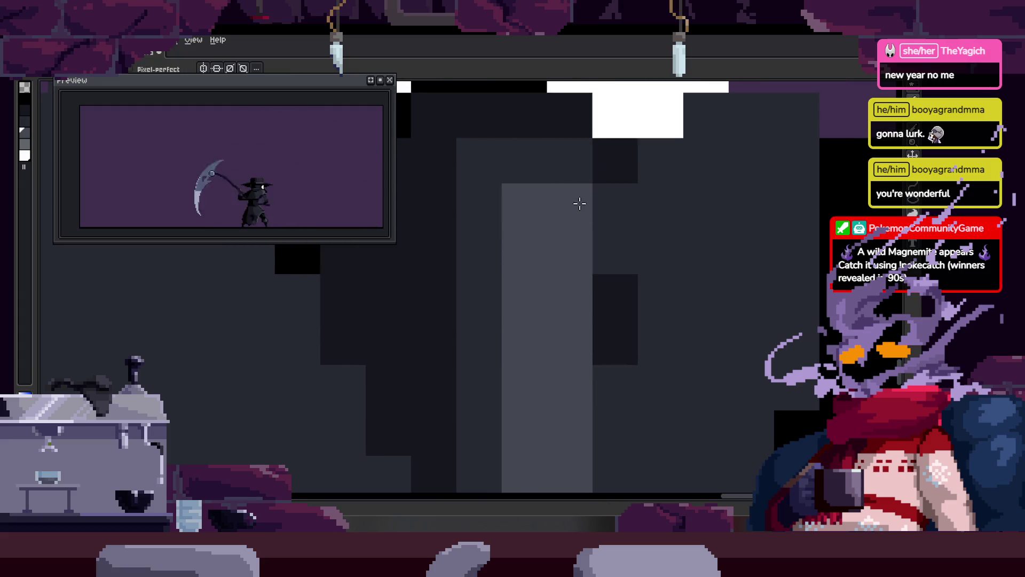
{"action": "left_click", "coordinate": [537, 179]}
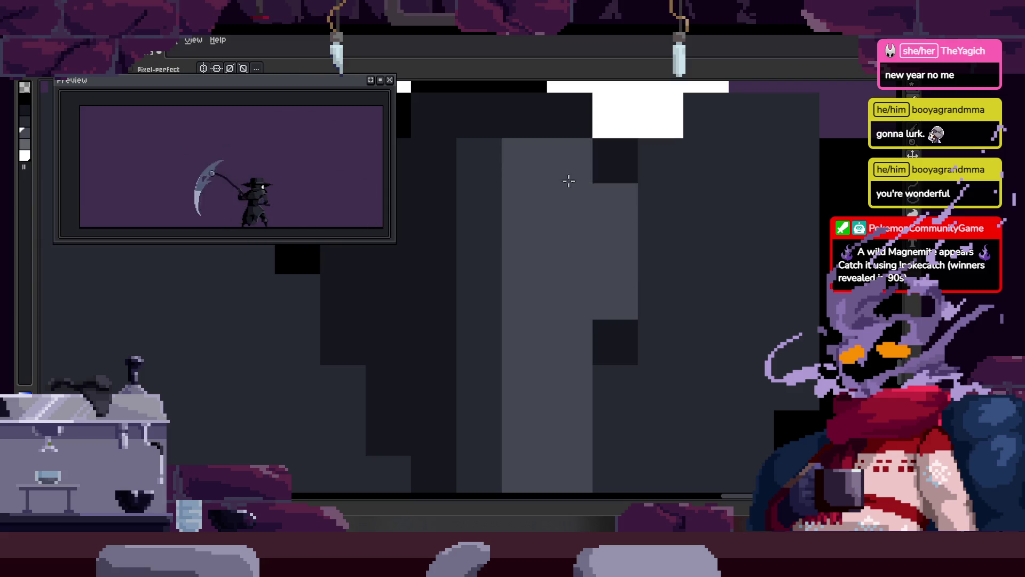
{"action": "scroll", "coordinate": [659, 292], "scroll_direction": "down", "scroll_amount": 2}
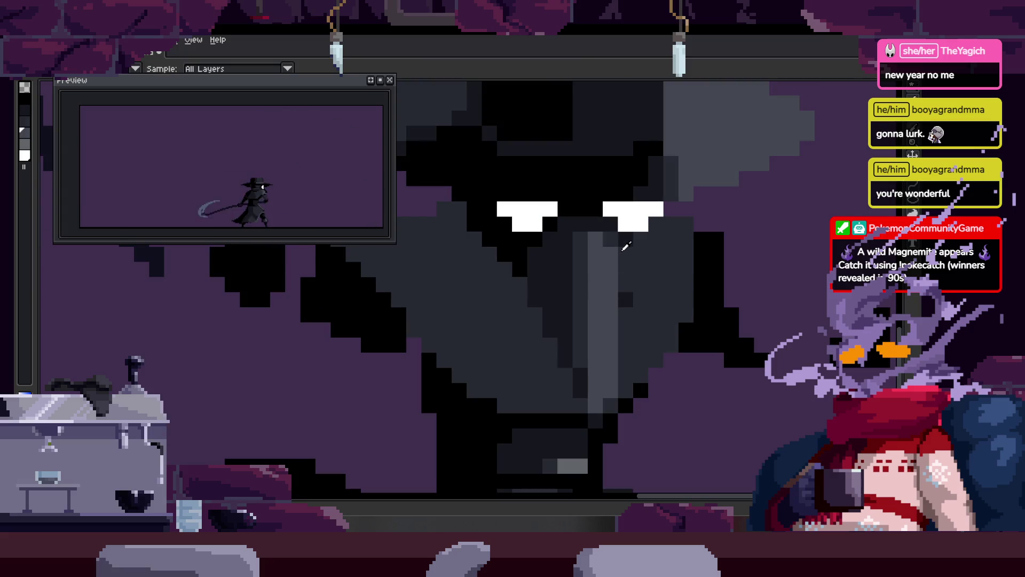
{"action": "scroll", "coordinate": [639, 265], "scroll_direction": "up", "scroll_amount": 1}
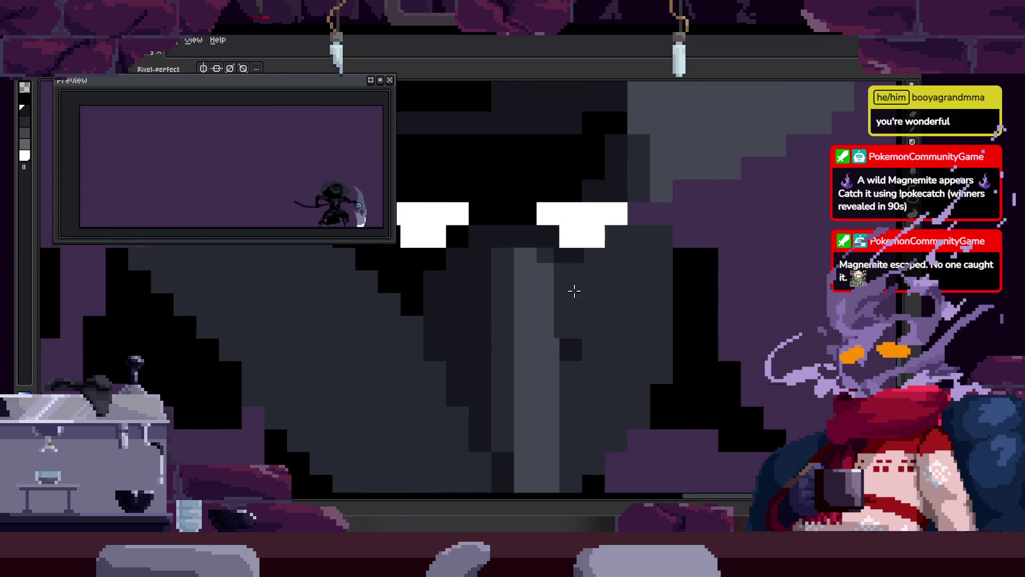
Step: Step to another frame and play the animation to review the beak
{"action": "key", "text": "Right"}
{"action": "key", "text": "Right"}
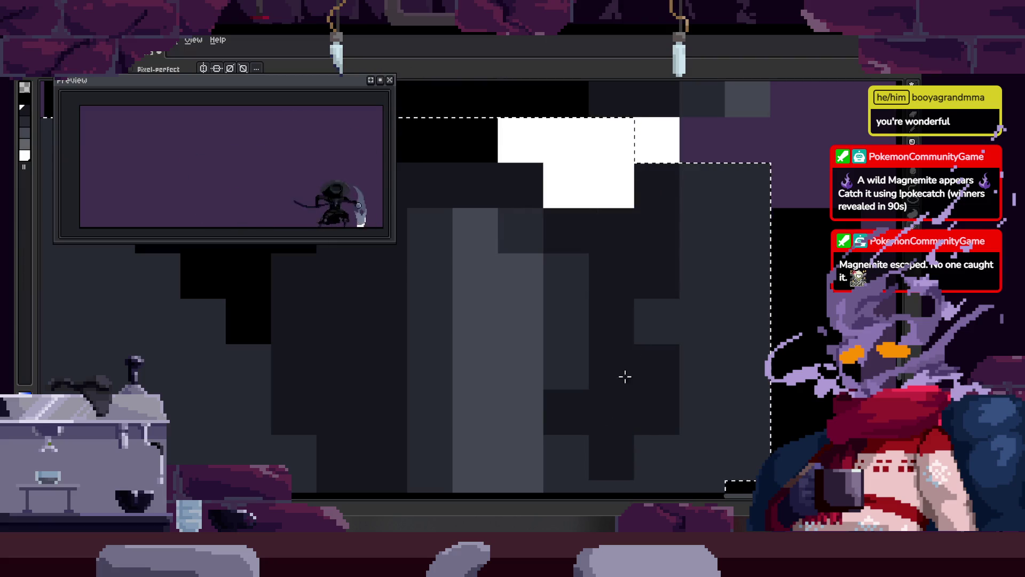
{"action": "scroll", "coordinate": [625, 377], "scroll_direction": "down", "scroll_amount": 3}
{"action": "key", "text": "w"}
{"action": "scroll", "coordinate": [499, 325], "scroll_direction": "up", "scroll_amount": 1}
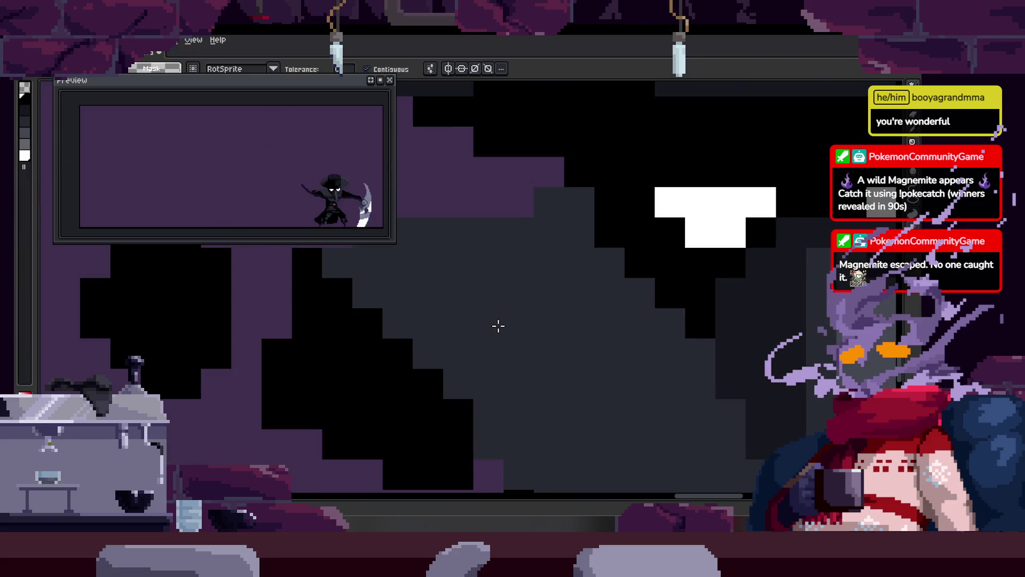
{"action": "key", "text": "Return"}
{"action": "scroll", "coordinate": [508, 348], "scroll_direction": "down", "scroll_amount": 1}
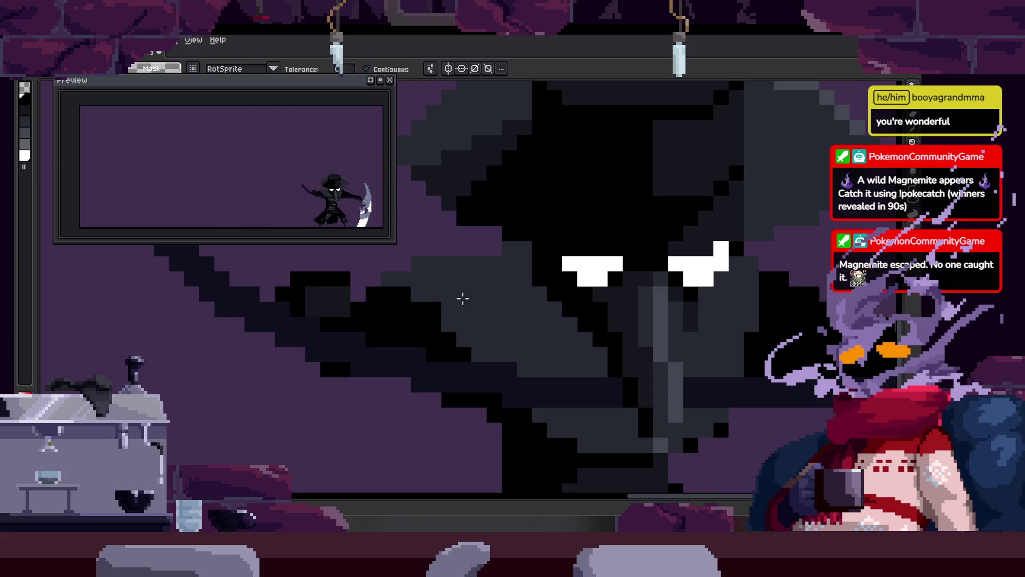
{"action": "scroll", "coordinate": [462, 298], "scroll_direction": "up", "scroll_amount": 1}
{"action": "key", "text": "b"}
{"action": "key", "text": "b"}
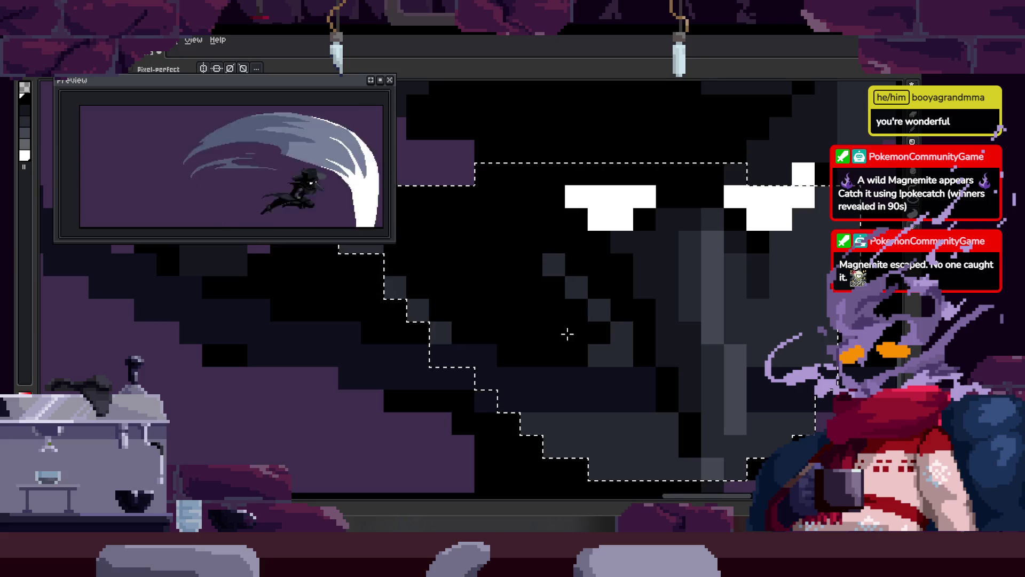
Step: Zoom around the sprite with the Eyedropper ready, then start the scythe attack playback
{"action": "key", "text": "ctrl"}
{"action": "scroll", "coordinate": [578, 362], "scroll_direction": "down", "scroll_amount": 3}
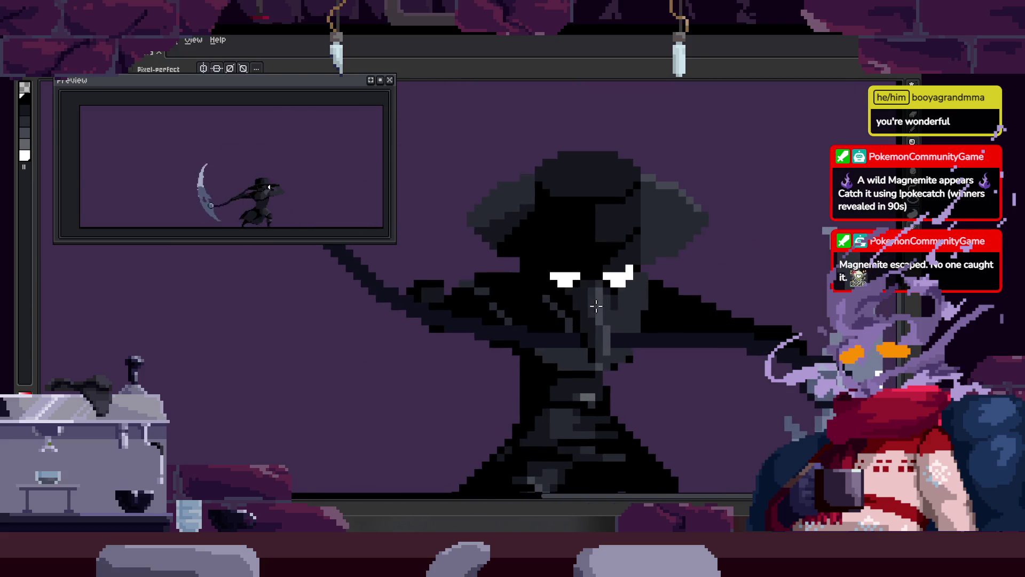
{"action": "scroll", "coordinate": [453, 291], "scroll_direction": "up", "scroll_amount": 3}
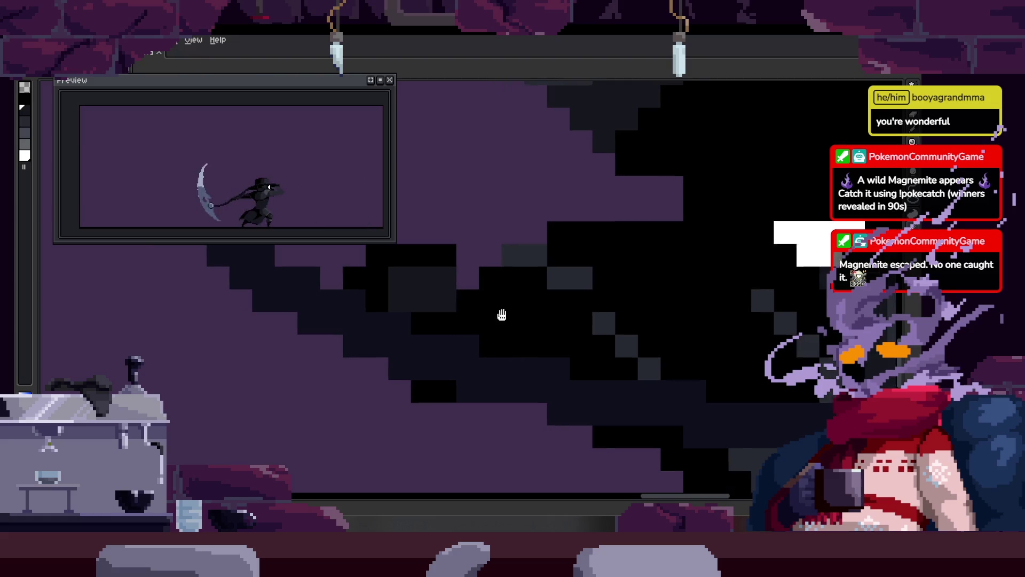
{"action": "scroll", "coordinate": [574, 253], "scroll_direction": "up", "scroll_amount": 2}
{"action": "key", "text": "alt"}
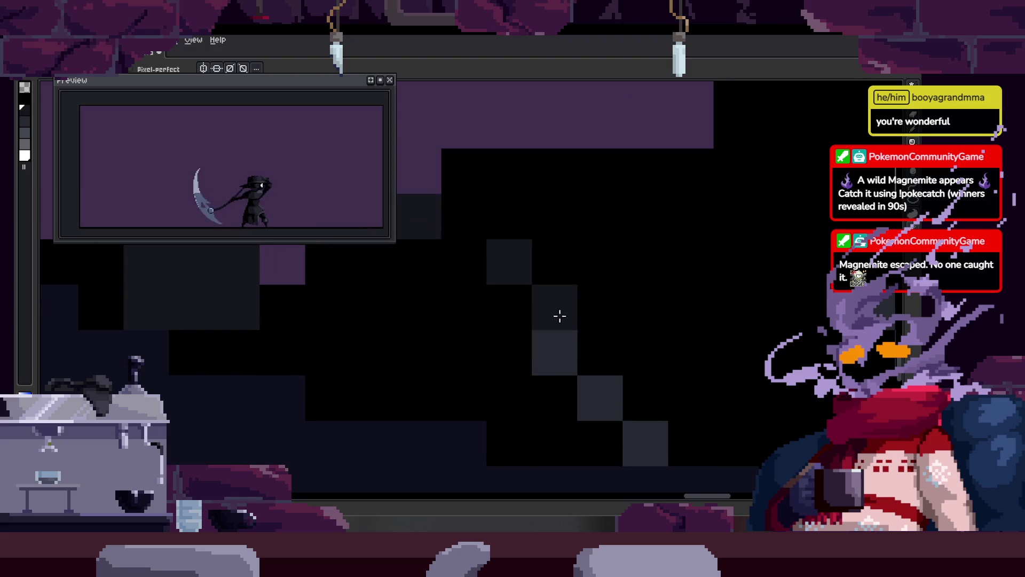
{"action": "scroll", "coordinate": [534, 326], "scroll_direction": "down", "scroll_amount": 3}
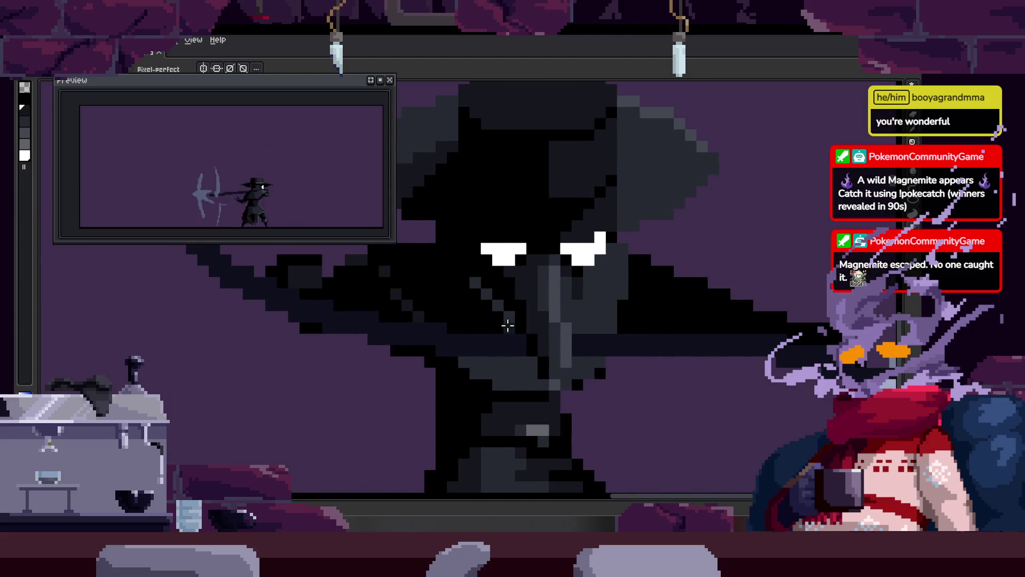
{"action": "scroll", "coordinate": [507, 326], "scroll_direction": "down", "scroll_amount": 2}
{"action": "scroll", "coordinate": [507, 326], "scroll_direction": "up", "scroll_amount": 2}
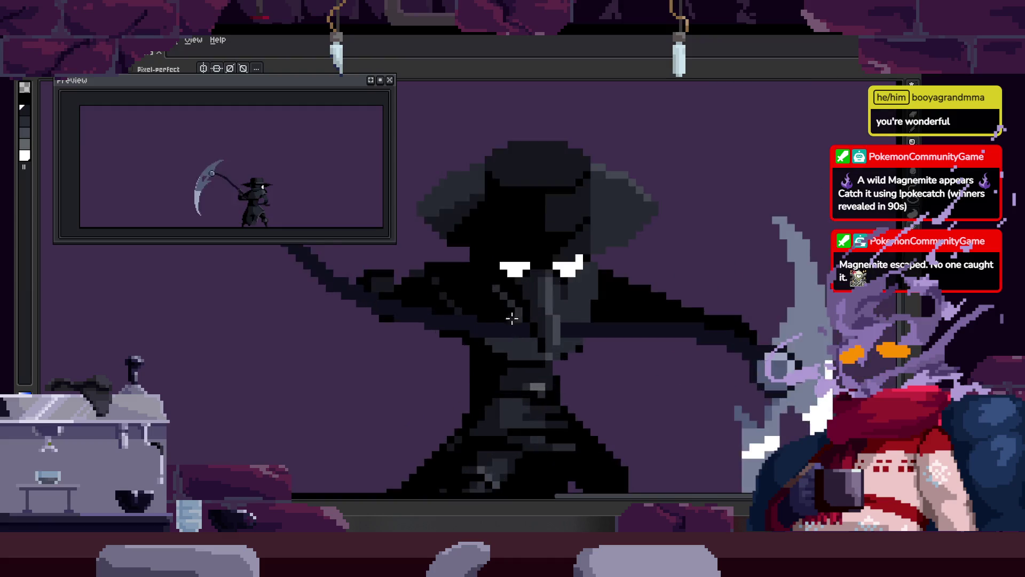
{"action": "scroll", "coordinate": [519, 313], "scroll_direction": "up", "scroll_amount": 2}
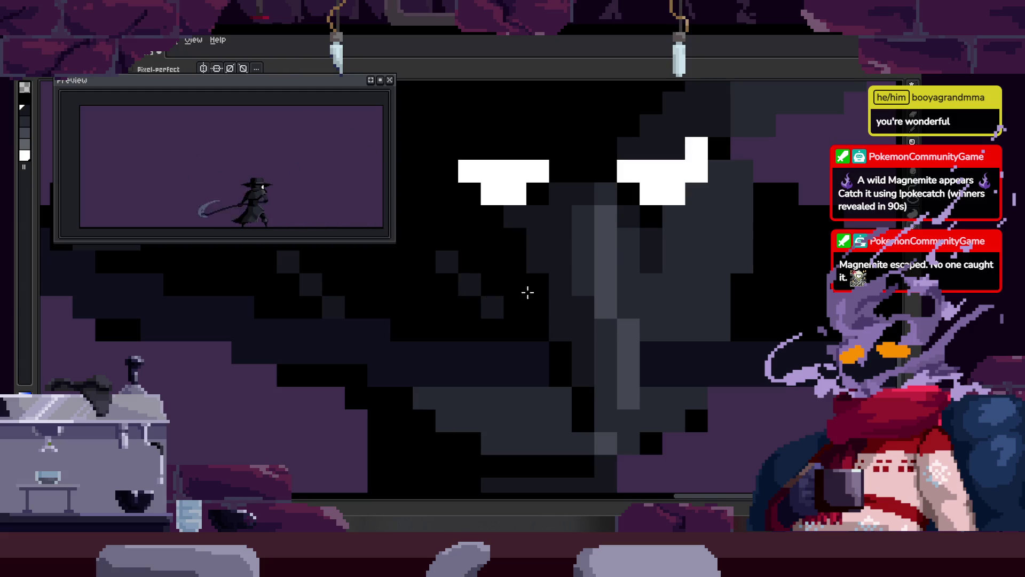
{"action": "scroll", "coordinate": [563, 330], "scroll_direction": "down", "scroll_amount": 2}
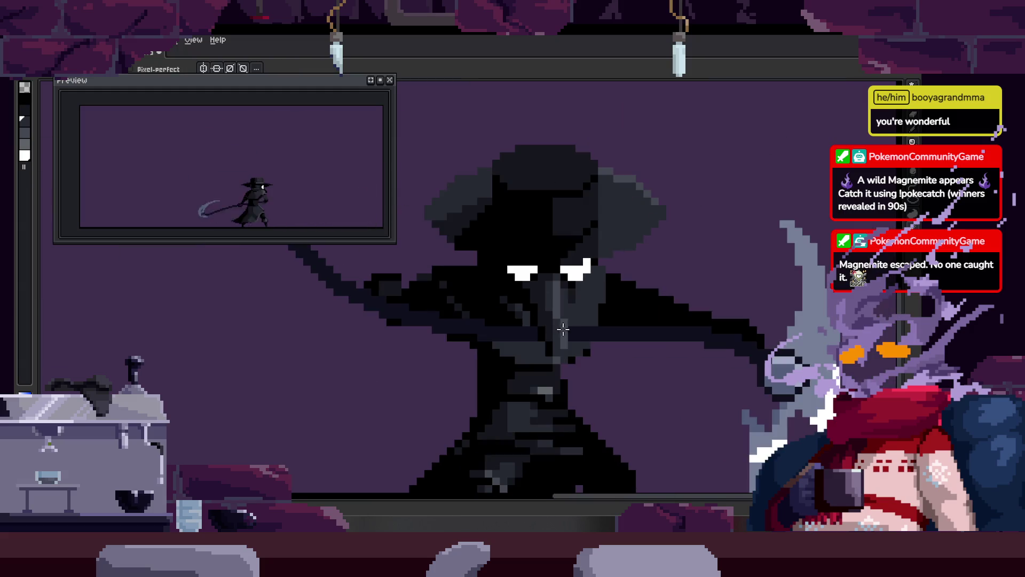
{"action": "scroll", "coordinate": [573, 339], "scroll_direction": "down", "scroll_amount": 2}
{"action": "scroll", "coordinate": [583, 320], "scroll_direction": "down", "scroll_amount": 1}
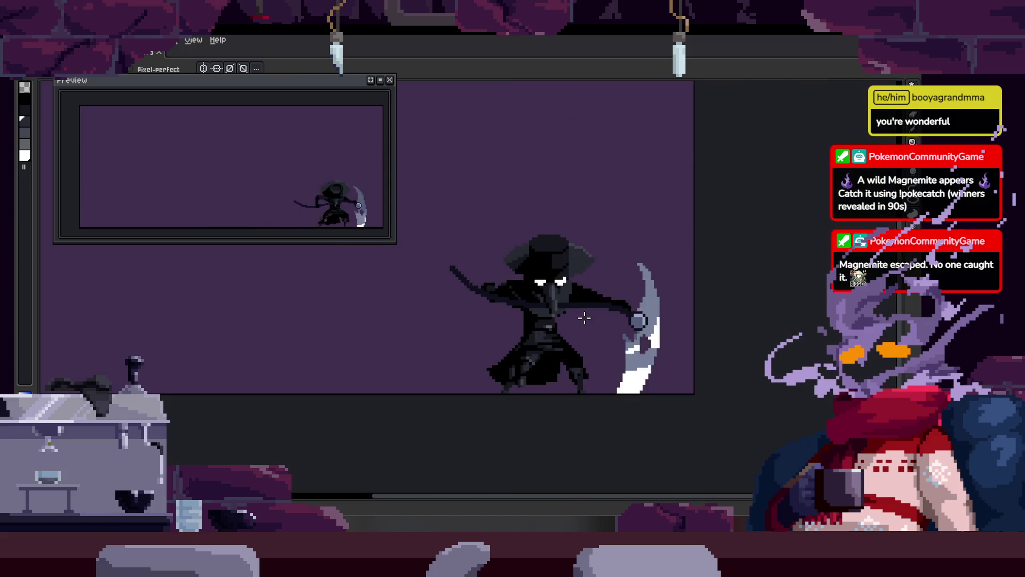
{"action": "key", "text": "Return"}
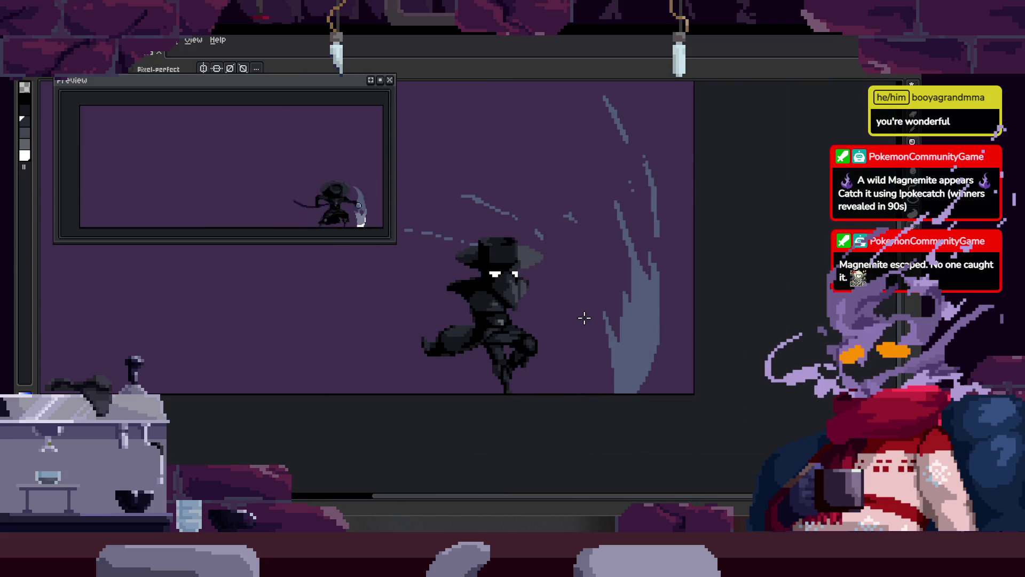
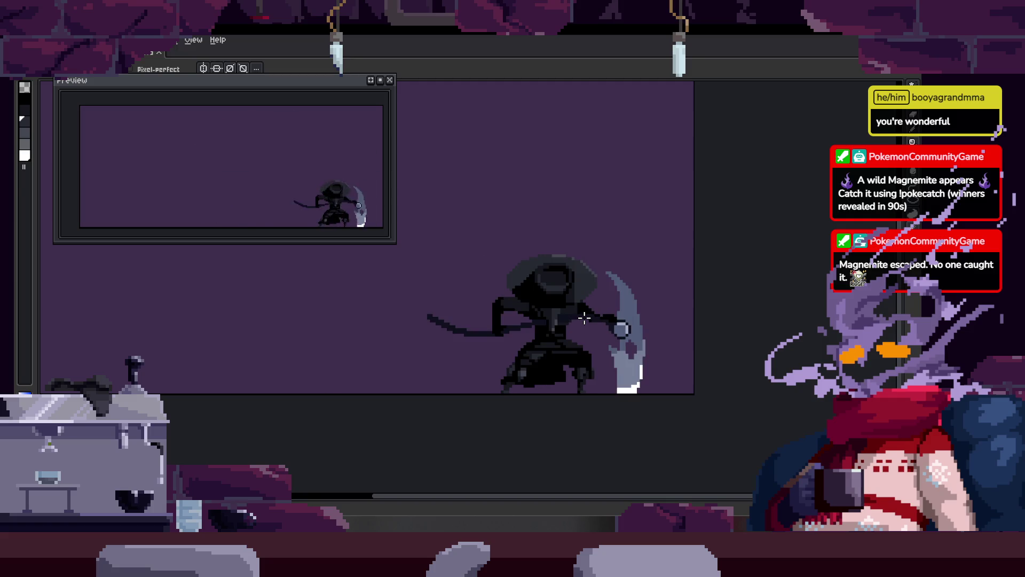
Step: Zoom and pan around the plague doctor's face to bring the eyes and selected area into view
{"action": "scroll", "coordinate": [563, 320], "scroll_direction": "up", "scroll_amount": 3}
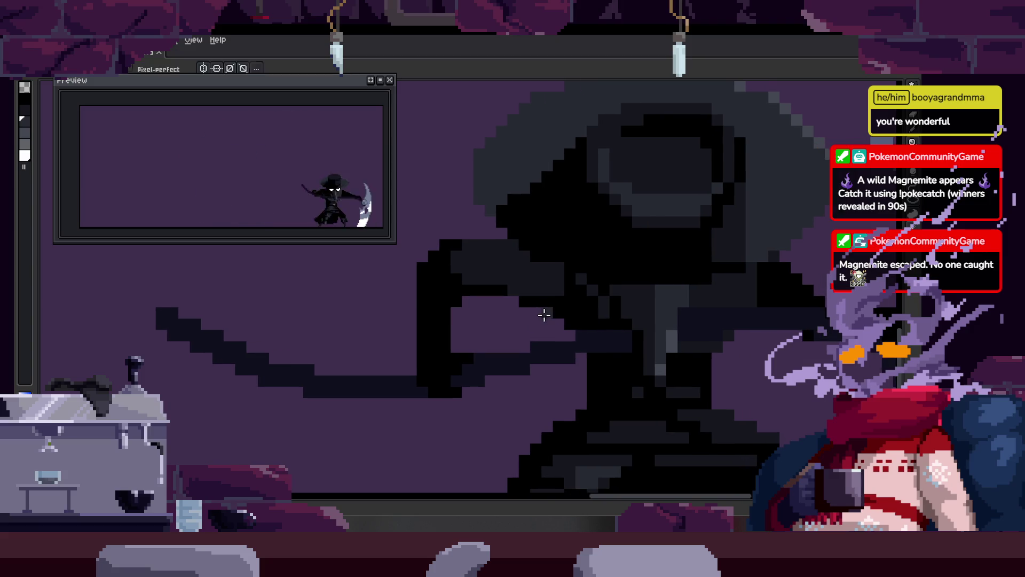
{"action": "left_click_drag", "start_coordinate": [553, 321], "coordinate": [513, 318]}
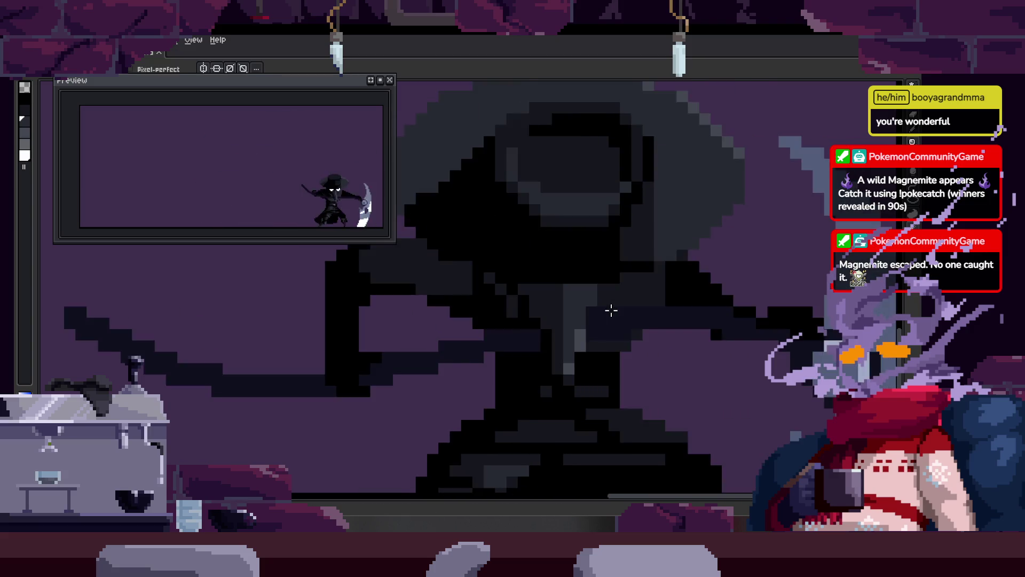
{"action": "scroll", "coordinate": [614, 309], "scroll_direction": "down", "scroll_amount": 2}
{"action": "scroll", "coordinate": [640, 315], "scroll_direction": "down", "scroll_amount": 1}
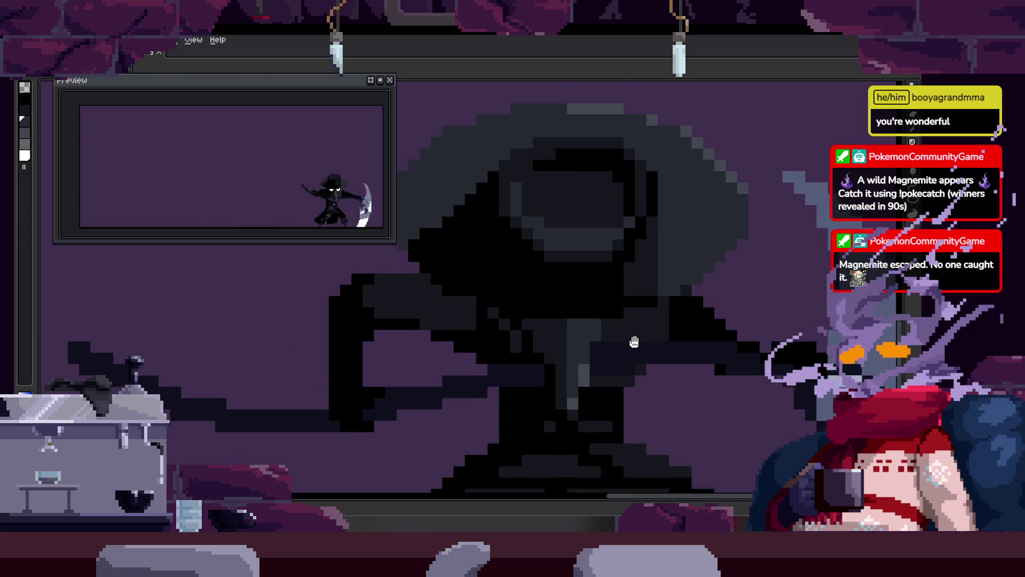
{"action": "scroll", "coordinate": [563, 343], "scroll_direction": "up", "scroll_amount": 3}
{"action": "scroll", "coordinate": [566, 339], "scroll_direction": "down", "scroll_amount": 2}
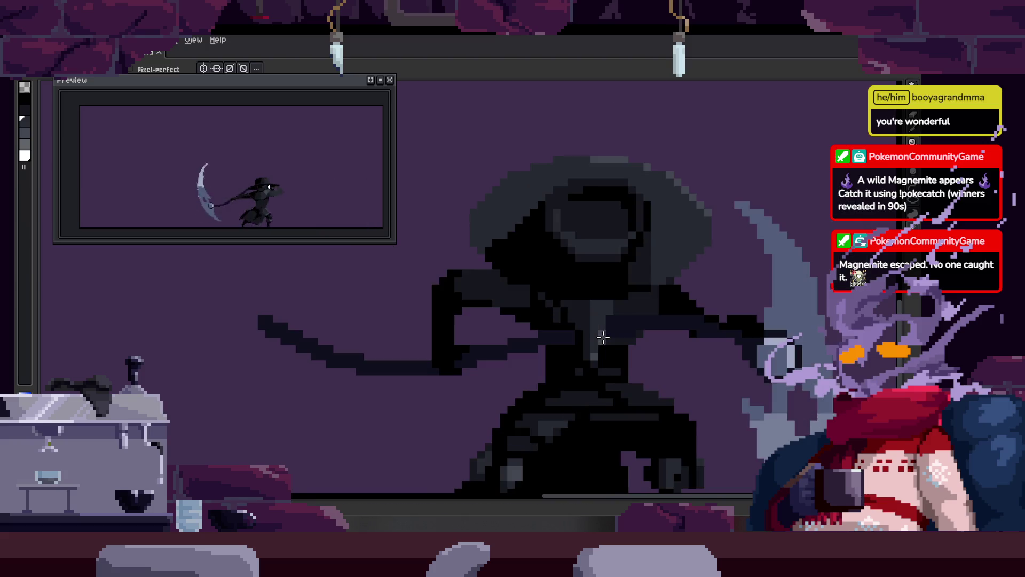
{"action": "scroll", "coordinate": [579, 297], "scroll_direction": "up", "scroll_amount": 2}
{"action": "key", "text": "i"}
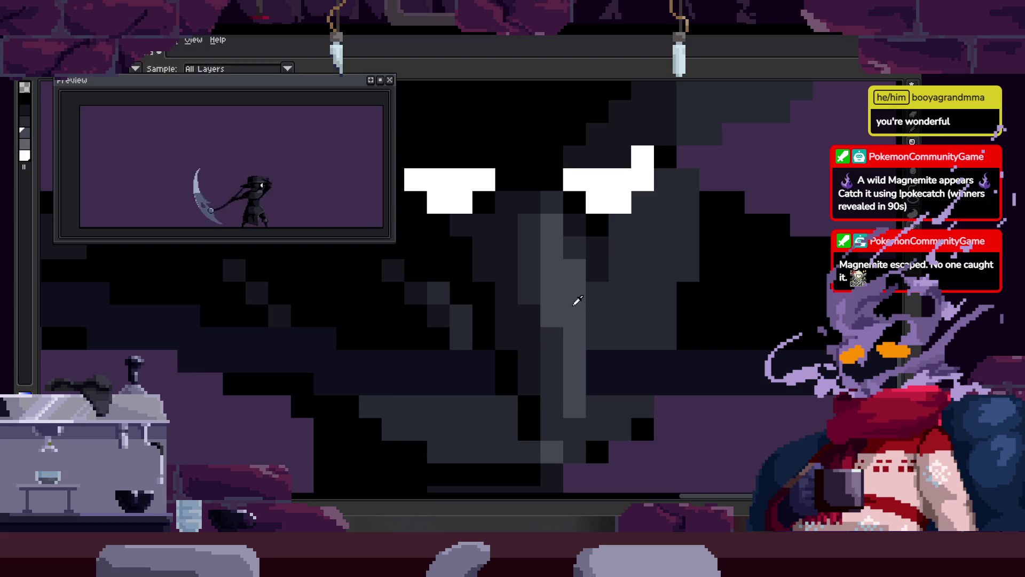
{"action": "scroll", "coordinate": [579, 300], "scroll_direction": "down", "scroll_amount": 2}
{"action": "scroll", "coordinate": [593, 300], "scroll_direction": "down", "scroll_amount": 1}
{"action": "key", "text": "b"}
{"action": "key", "text": "Tab"}
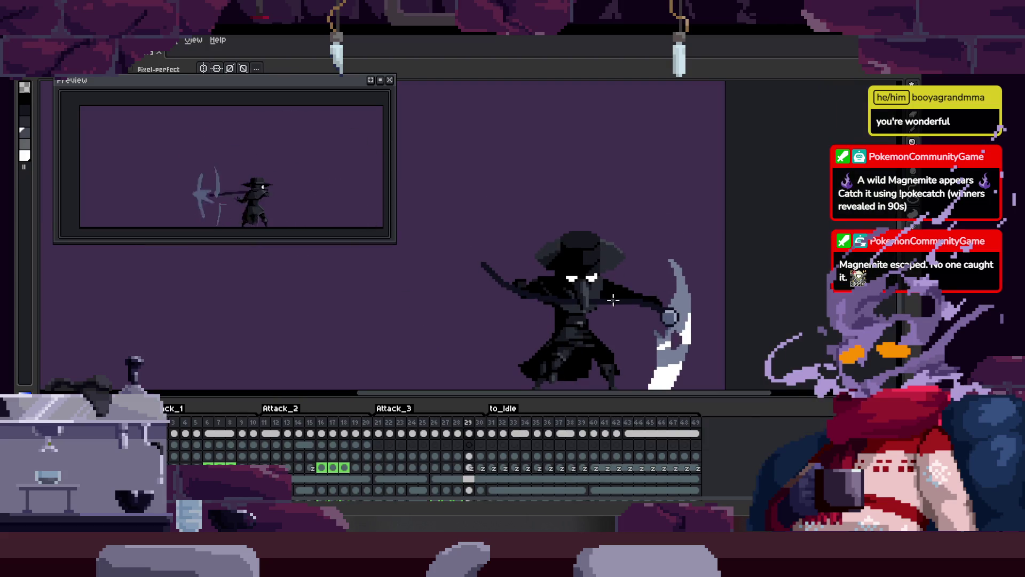
{"action": "key", "text": "Tab"}
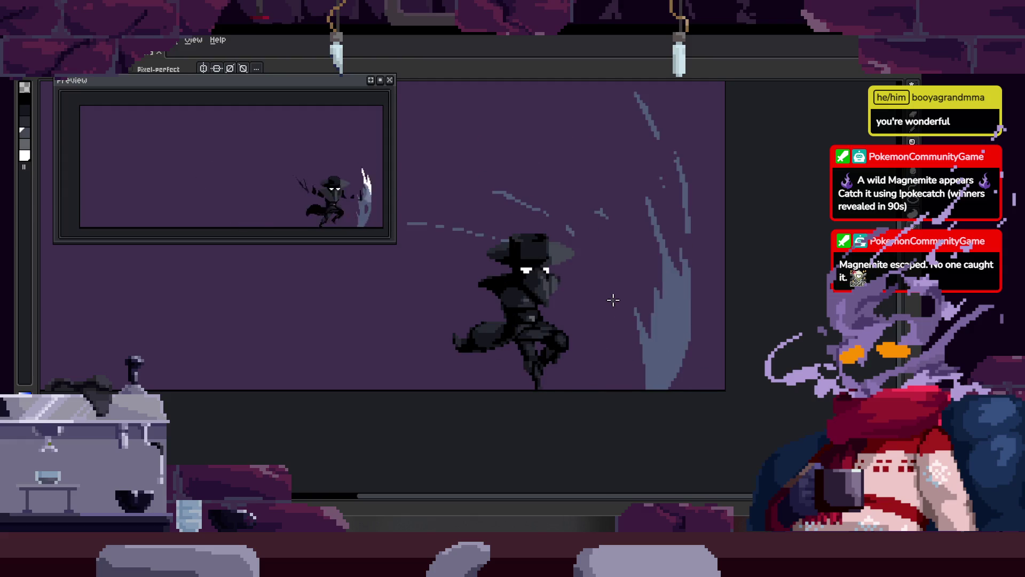
{"action": "scroll", "coordinate": [487, 276], "scroll_direction": "up", "scroll_amount": 2}
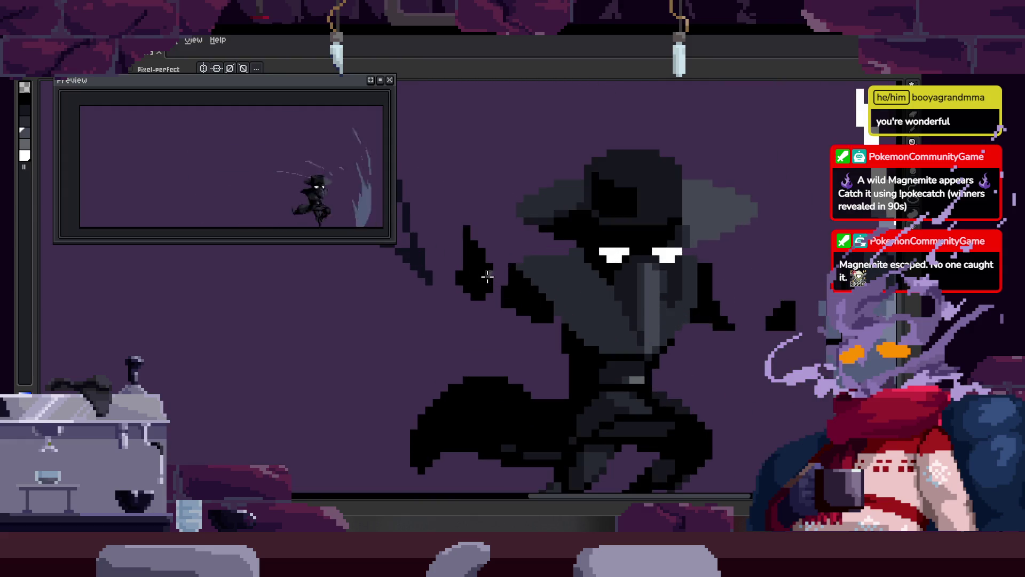
{"action": "scroll", "coordinate": [550, 297], "scroll_direction": "up", "scroll_amount": 2}
{"action": "scroll", "coordinate": [545, 291], "scroll_direction": "down", "scroll_amount": 1}
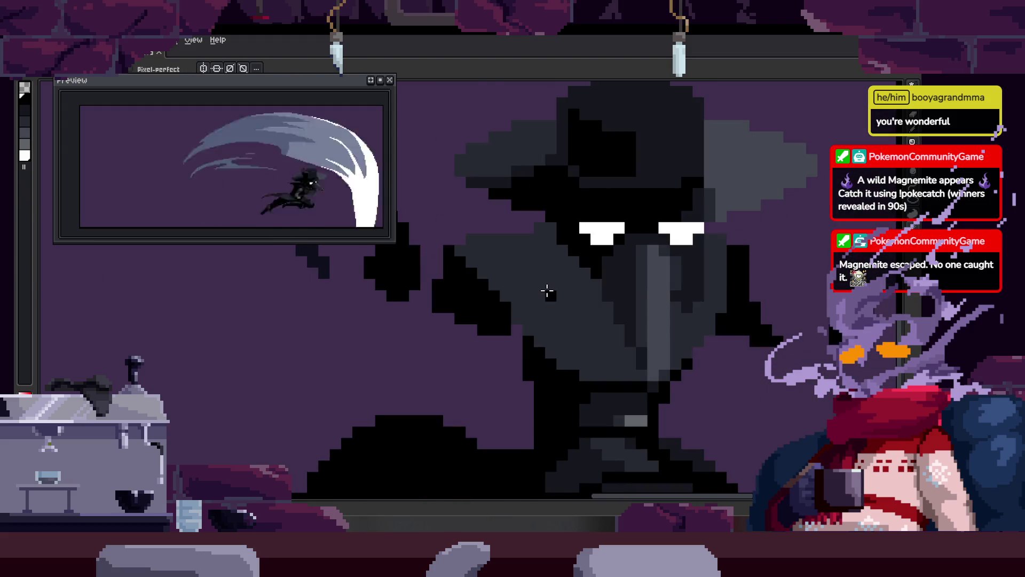
{"action": "scroll", "coordinate": [548, 291], "scroll_direction": "down", "scroll_amount": 2}
{"action": "scroll", "coordinate": [561, 293], "scroll_direction": "up", "scroll_amount": 2}
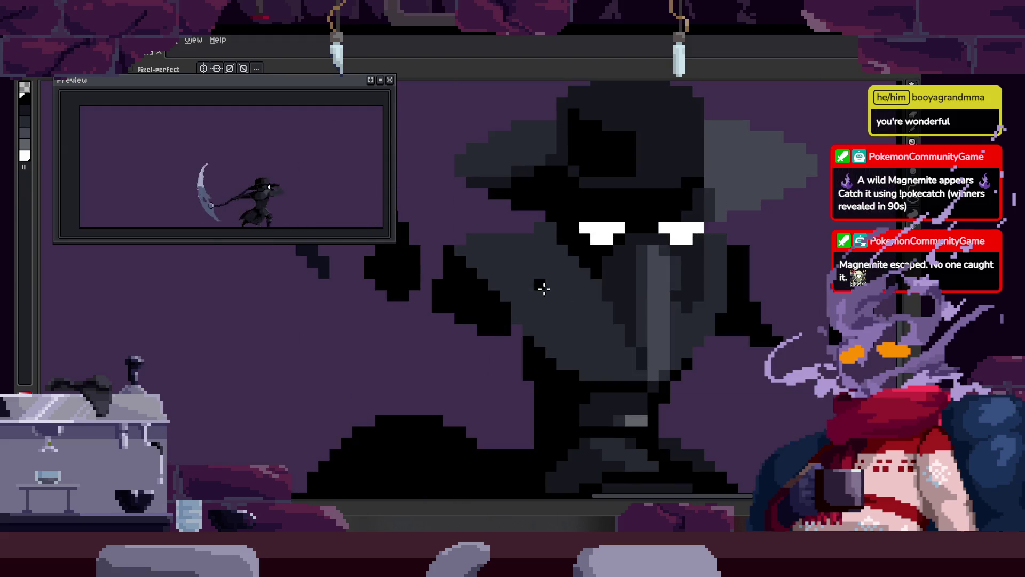
{"action": "scroll", "coordinate": [544, 289], "scroll_direction": "up", "scroll_amount": 1}
{"action": "scroll", "coordinate": [524, 332], "scroll_direction": "up", "scroll_amount": 1}
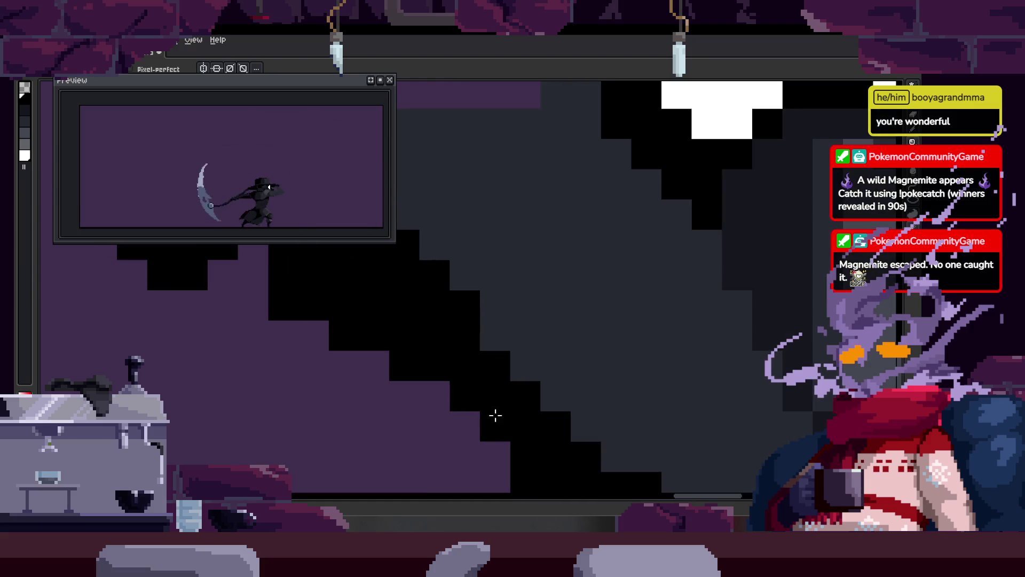
{"action": "scroll", "coordinate": [490, 340], "scroll_direction": "down", "scroll_amount": 2}
{"action": "scroll", "coordinate": [534, 342], "scroll_direction": "down", "scroll_amount": 1}
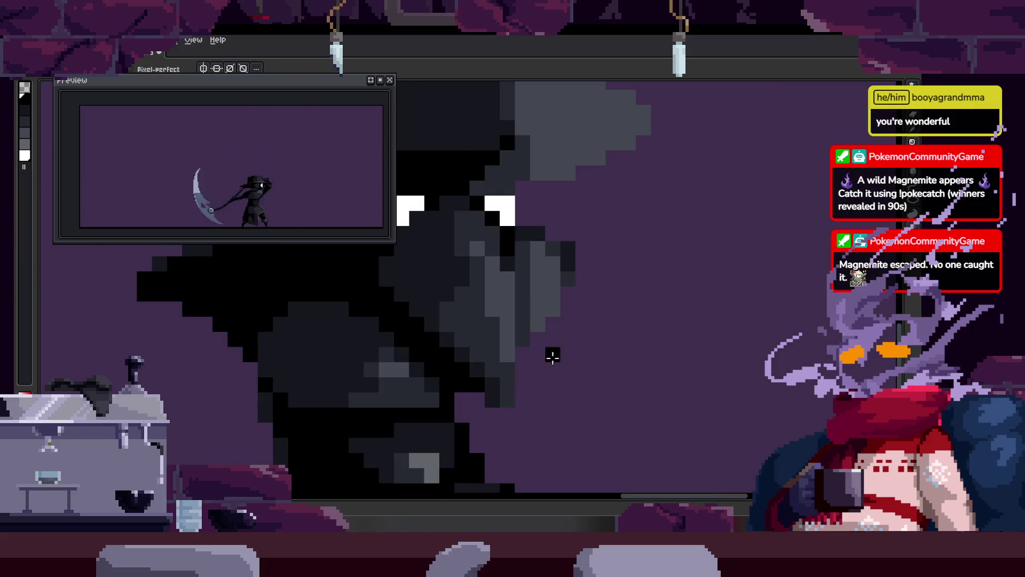
{"action": "scroll", "coordinate": [511, 333], "scroll_direction": "up", "scroll_amount": 1}
{"action": "mouse_move", "coordinate": [512, 333]}
{"action": "left_mouse_down"}
{"action": "mouse_move", "coordinate": [663, 336]}
{"action": "mouse_move", "coordinate": [625, 332]}
{"action": "left_mouse_up"}
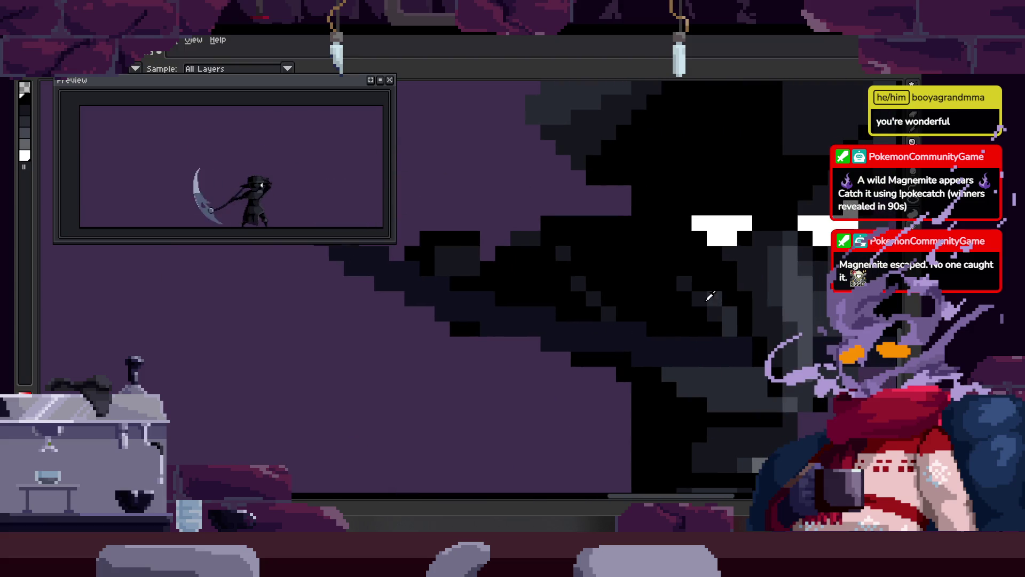
{"action": "scroll", "coordinate": [591, 268], "scroll_direction": "down", "scroll_amount": 1}
{"action": "scroll", "coordinate": [545, 254], "scroll_direction": "up", "scroll_amount": 2}
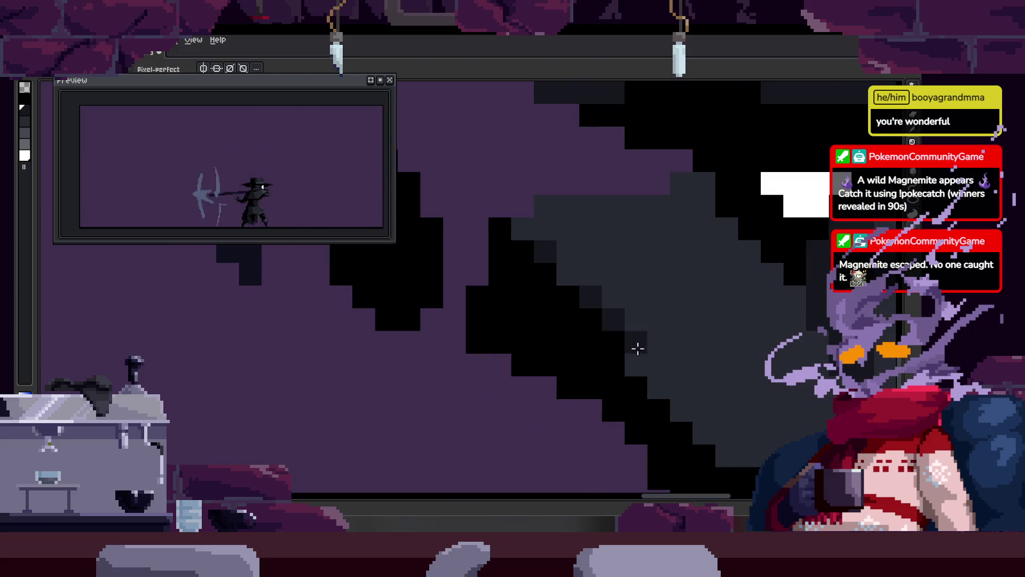
{"action": "left_click_drag", "start_coordinate": [651, 374], "coordinate": [503, 368]}
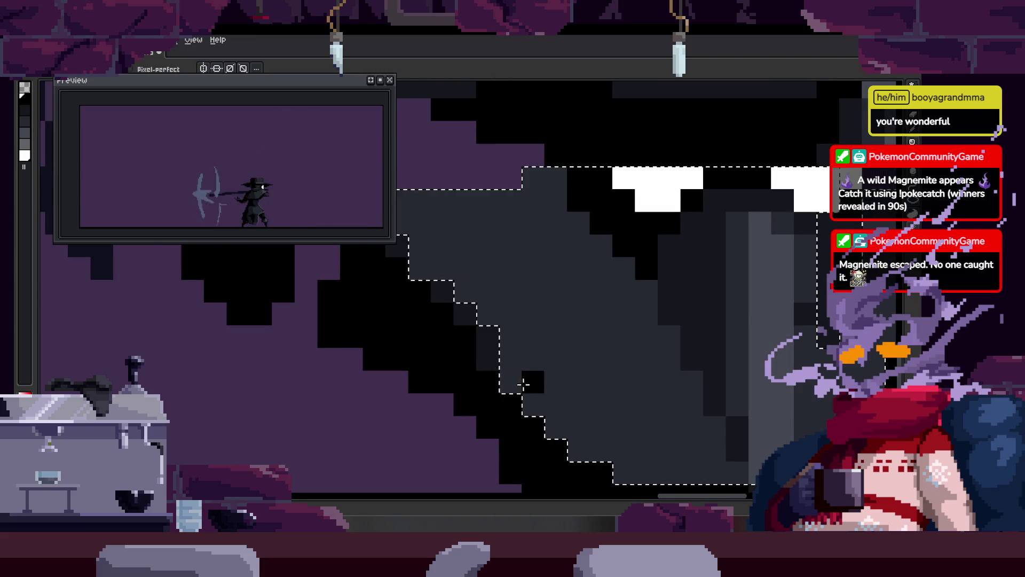
Step: Paint the gray edge pixels inside the selection black, deselect, and touch up shading with gray
{"action": "mouse_move", "coordinate": [613, 276]}
{"action": "left_mouse_down"}
{"action": "mouse_move", "coordinate": [448, 219]}
{"action": "mouse_move", "coordinate": [492, 248]}
{"action": "left_mouse_up"}
{"action": "mouse_move", "coordinate": [414, 238]}
{"action": "left_mouse_down"}
{"action": "mouse_move", "coordinate": [526, 278]}
{"action": "mouse_move", "coordinate": [700, 382]}
{"action": "left_mouse_up"}
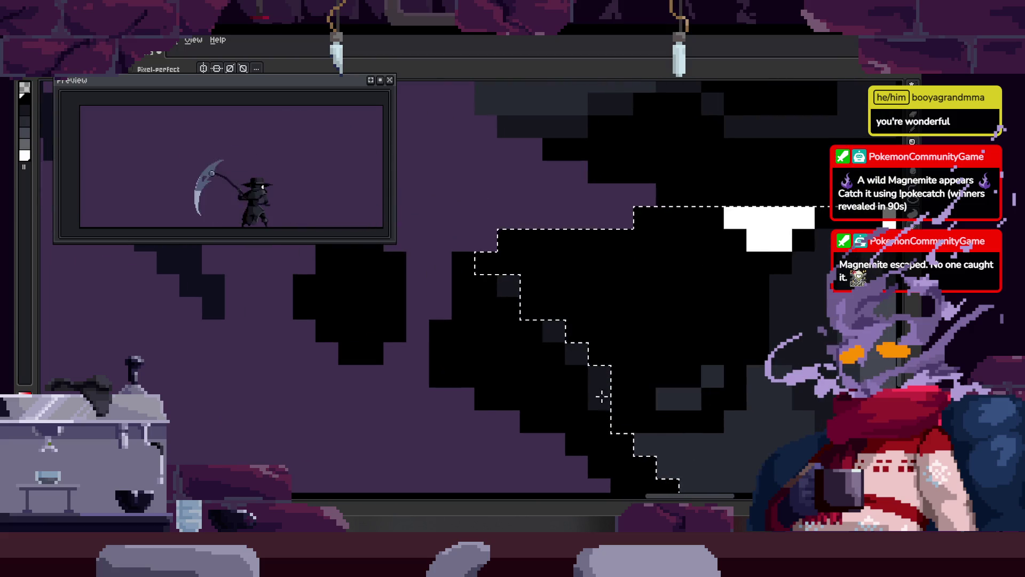
{"action": "mouse_move", "coordinate": [651, 425]}
{"action": "left_mouse_down"}
{"action": "mouse_move", "coordinate": [464, 314]}
{"action": "mouse_move", "coordinate": [568, 272]}
{"action": "mouse_move", "coordinate": [524, 351]}
{"action": "mouse_move", "coordinate": [532, 364]}
{"action": "left_mouse_up"}
{"action": "key", "text": "ctrl+d"}
{"action": "left_click", "coordinate": [632, 236], "text": "alt"}
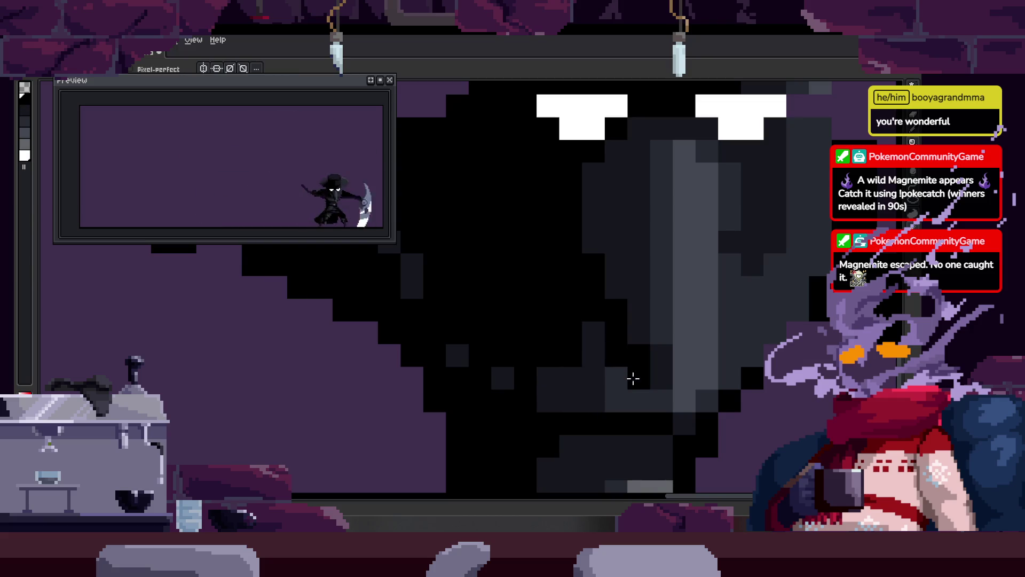
{"action": "scroll", "coordinate": [619, 385], "scroll_direction": "down", "scroll_amount": 1}
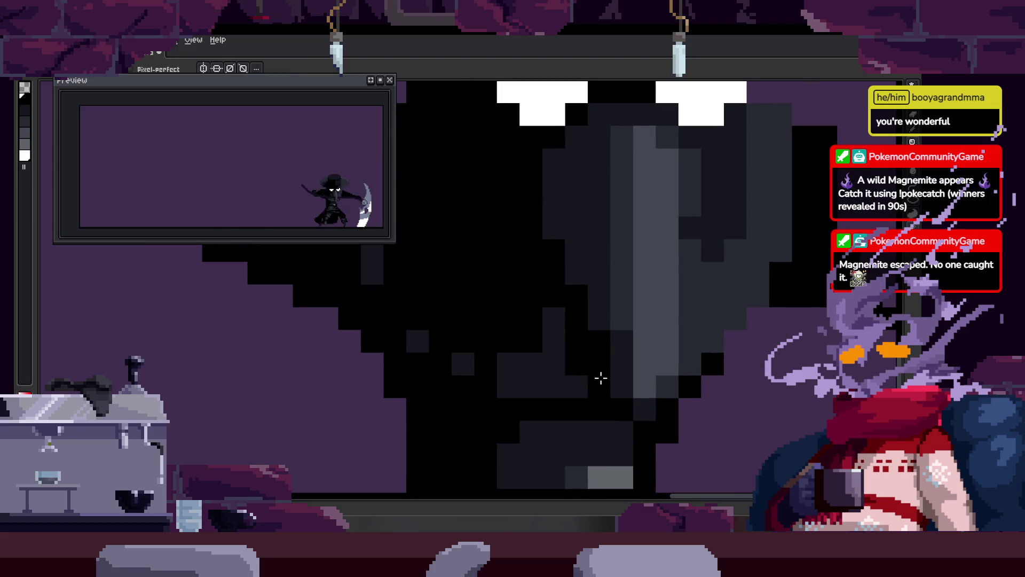
{"action": "scroll", "coordinate": [599, 378], "scroll_direction": "down", "scroll_amount": 1}
Step: Stop playback, then cut and paste the L-shaped pixels to shift them left
{"action": "key", "text": "Return"}
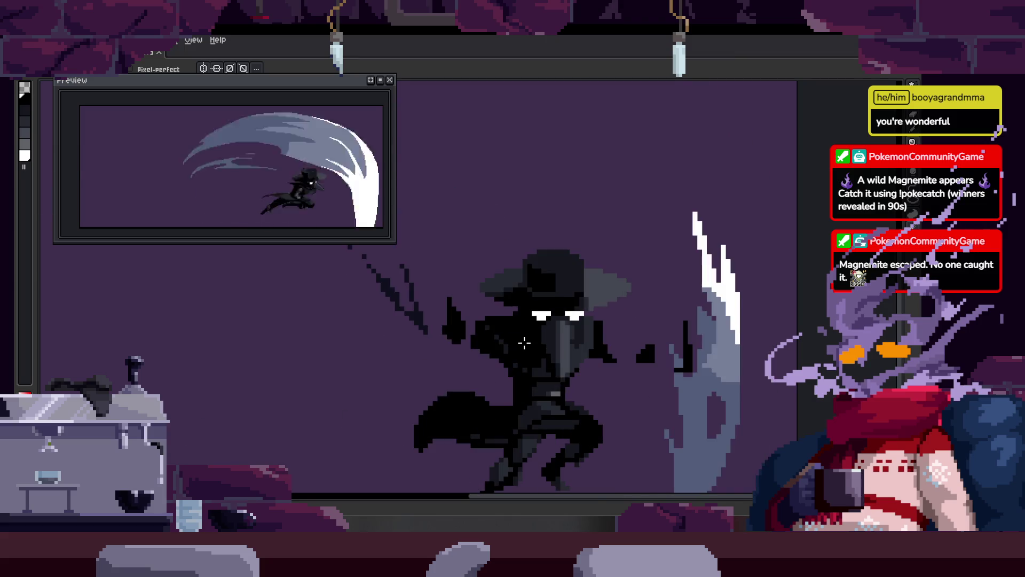
{"action": "scroll", "coordinate": [534, 380], "scroll_direction": "up", "scroll_amount": 3}
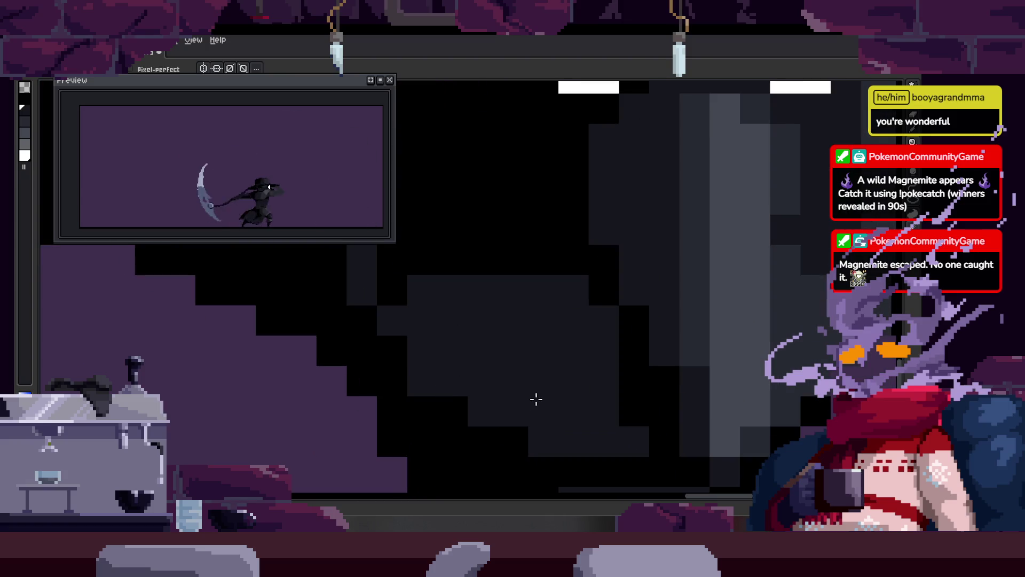
{"action": "scroll", "coordinate": [536, 398], "scroll_direction": "down", "scroll_amount": 3}
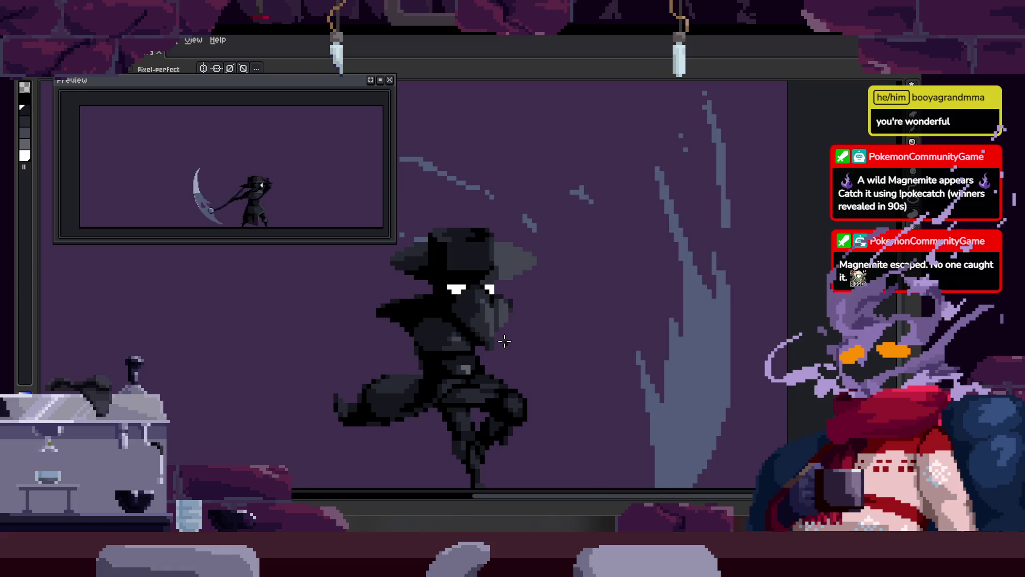
{"action": "scroll", "coordinate": [558, 287], "scroll_direction": "up", "scroll_amount": 3}
{"action": "scroll", "coordinate": [540, 283], "scroll_direction": "up", "scroll_amount": 2}
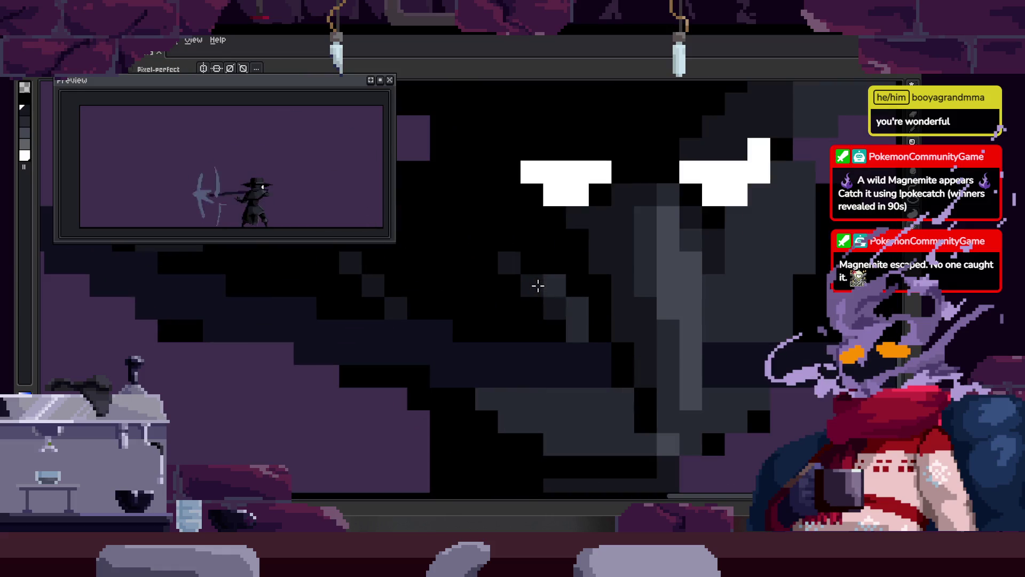
{"action": "key", "text": "ctrl+z"}
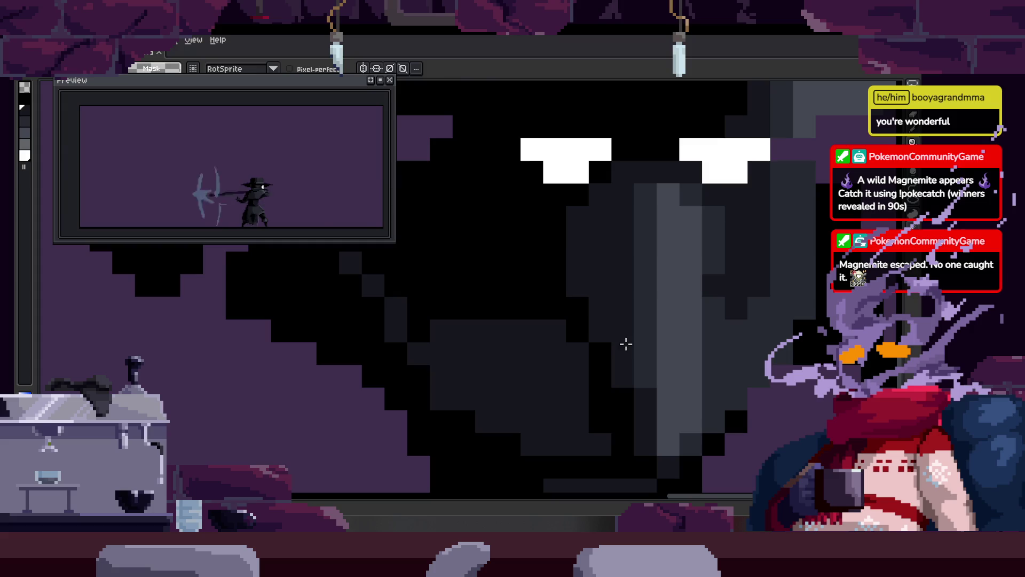
{"action": "key", "text": "ctrl+v"}
{"action": "mouse_move", "coordinate": [583, 335]}
{"action": "left_mouse_down"}
{"action": "mouse_move", "coordinate": [534, 336]}
{"action": "mouse_move", "coordinate": [591, 329]}
{"action": "left_mouse_up"}
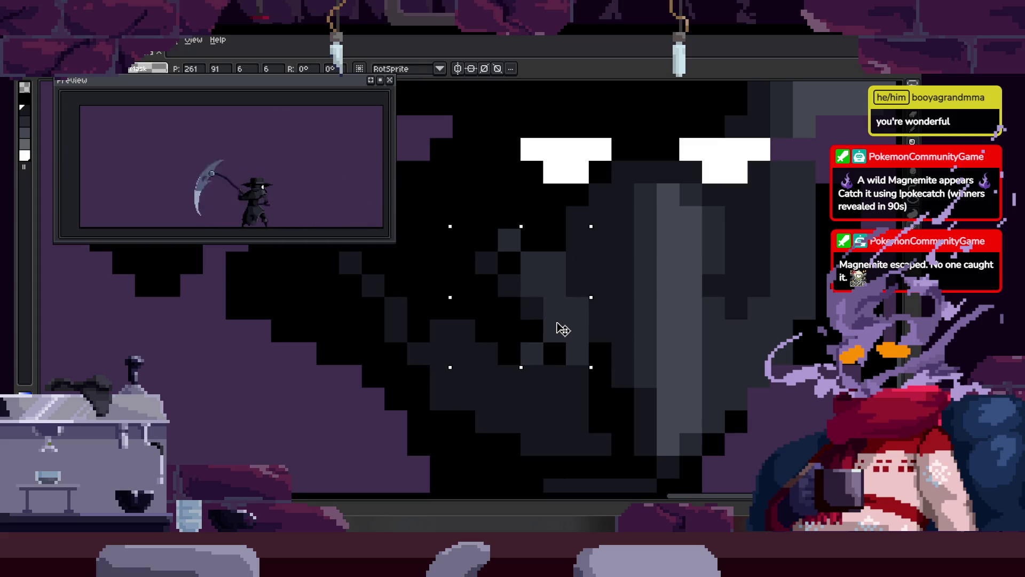
{"action": "key", "text": "Return"}
{"action": "key", "text": "Return"}
Step: Save the animation file with Ctrl+S
{"action": "key", "text": "i"}
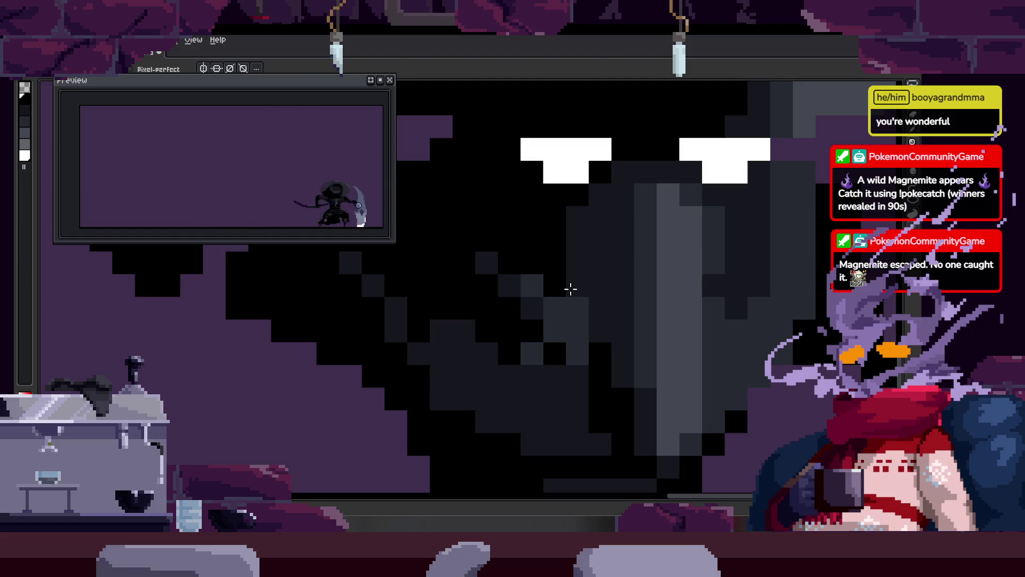
{"action": "scroll", "coordinate": [571, 288], "scroll_direction": "up", "scroll_amount": 1}
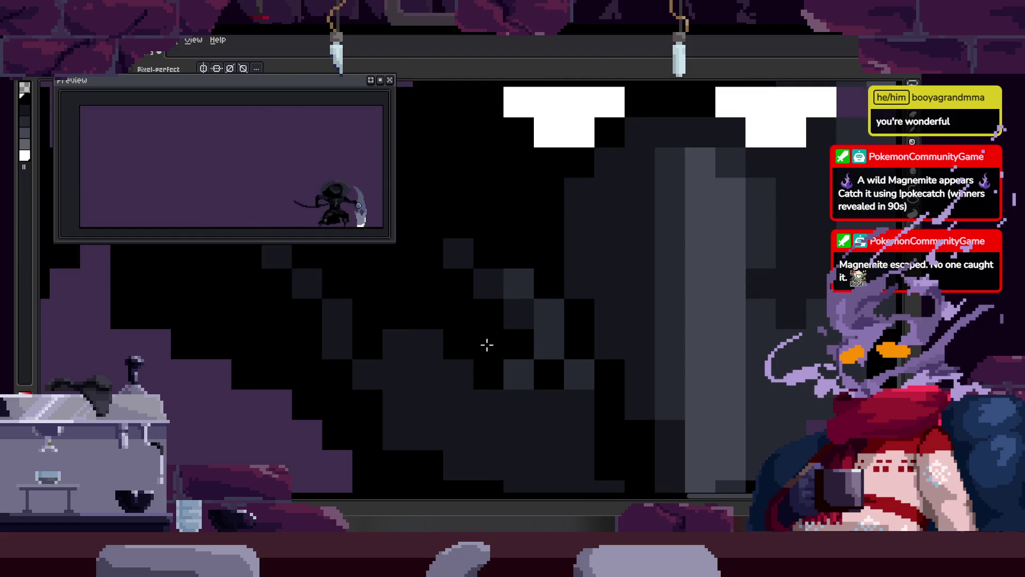
{"action": "left_click_drag", "start_coordinate": [523, 356], "coordinate": [515, 342]}
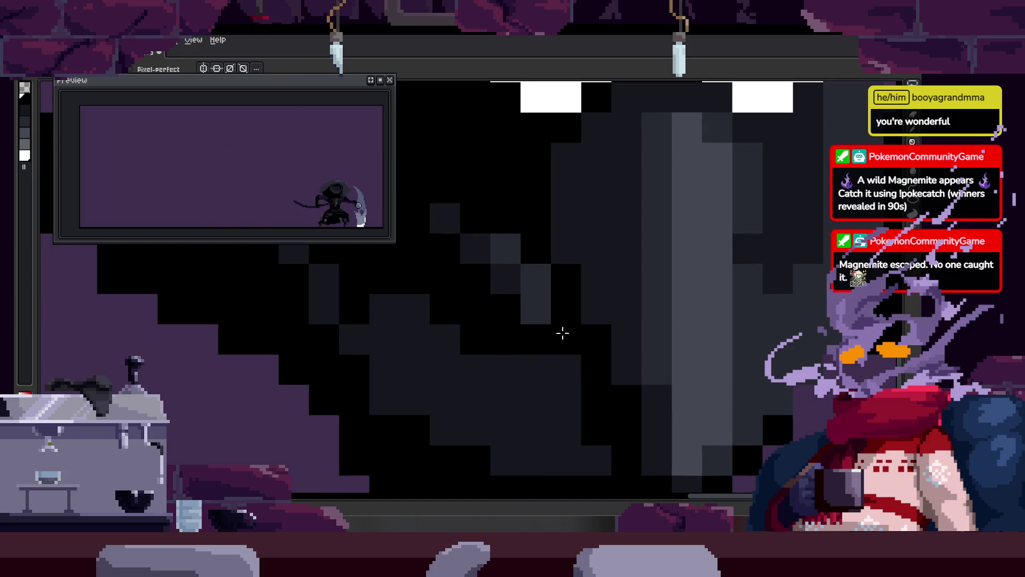
{"action": "scroll", "coordinate": [563, 333], "scroll_direction": "down", "scroll_amount": 5}
{"action": "scroll", "coordinate": [599, 331], "scroll_direction": "up", "scroll_amount": 1}
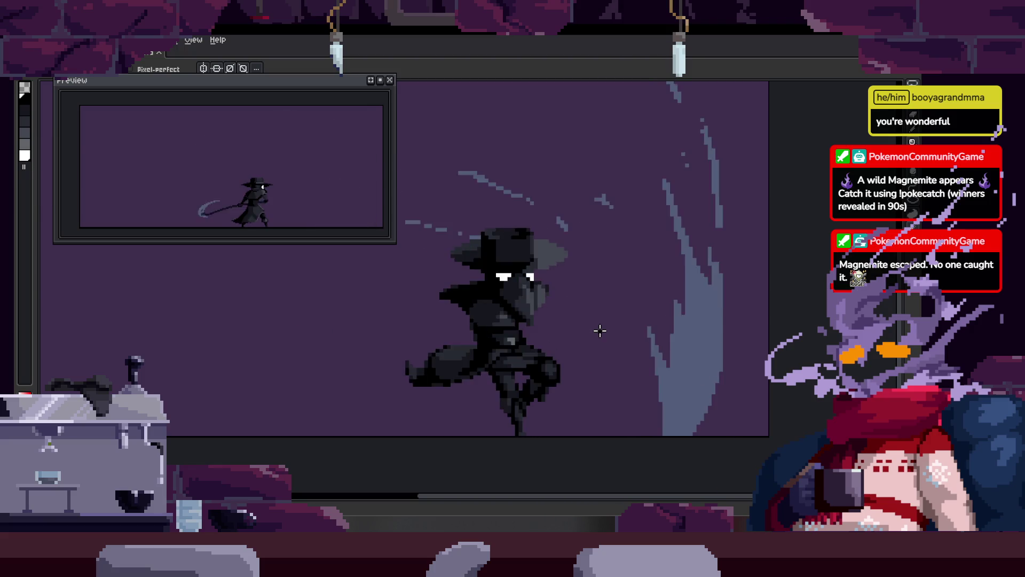
{"action": "scroll", "coordinate": [596, 321], "scroll_direction": "down", "scroll_amount": 1}
{"action": "key", "text": "ctrl+s"}
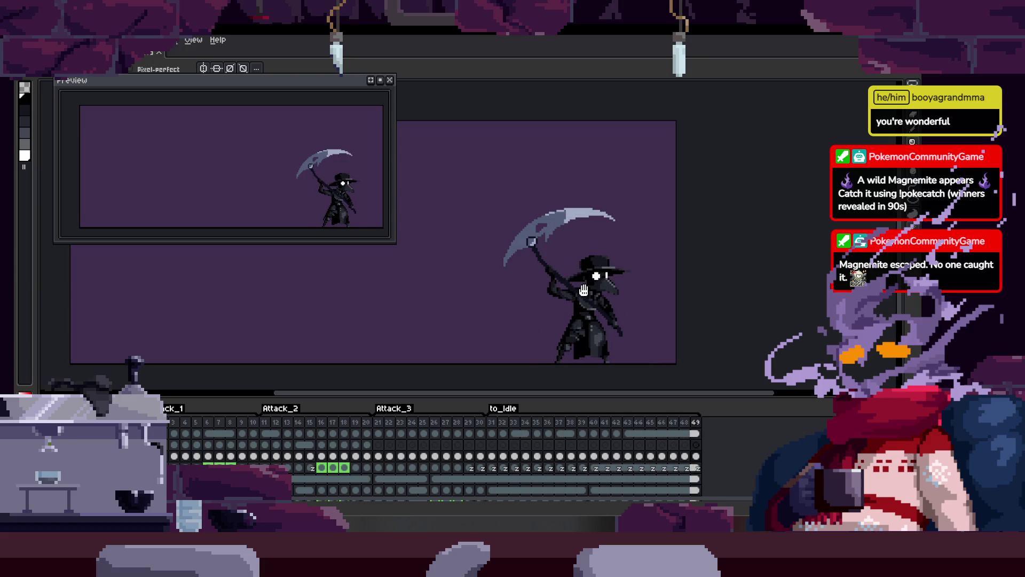
Step: Hide the timeline, save, and zoom in on the cloak with the Pencil active
{"action": "key", "text": "Tab"}
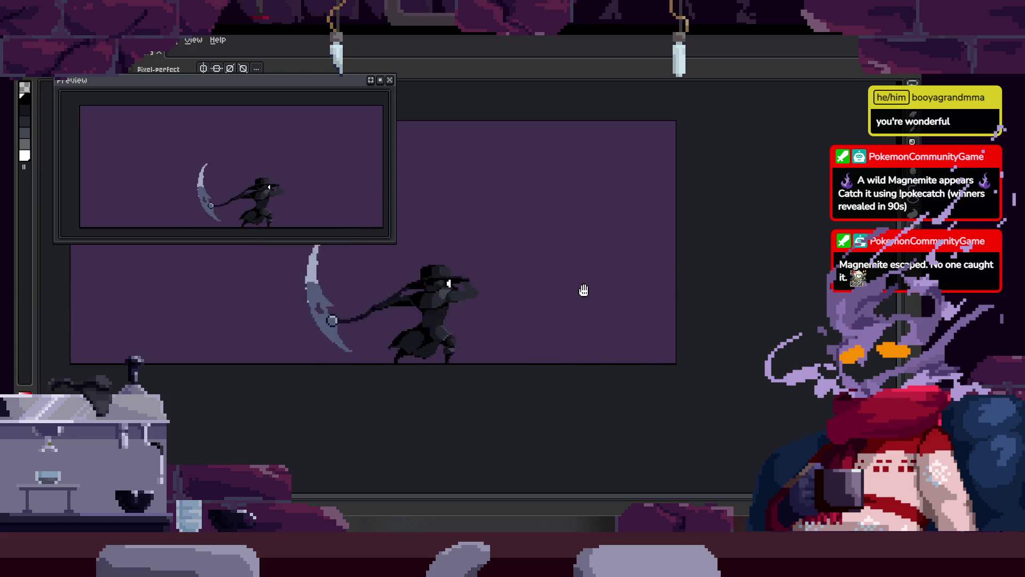
{"action": "key", "text": "ctrl+s"}
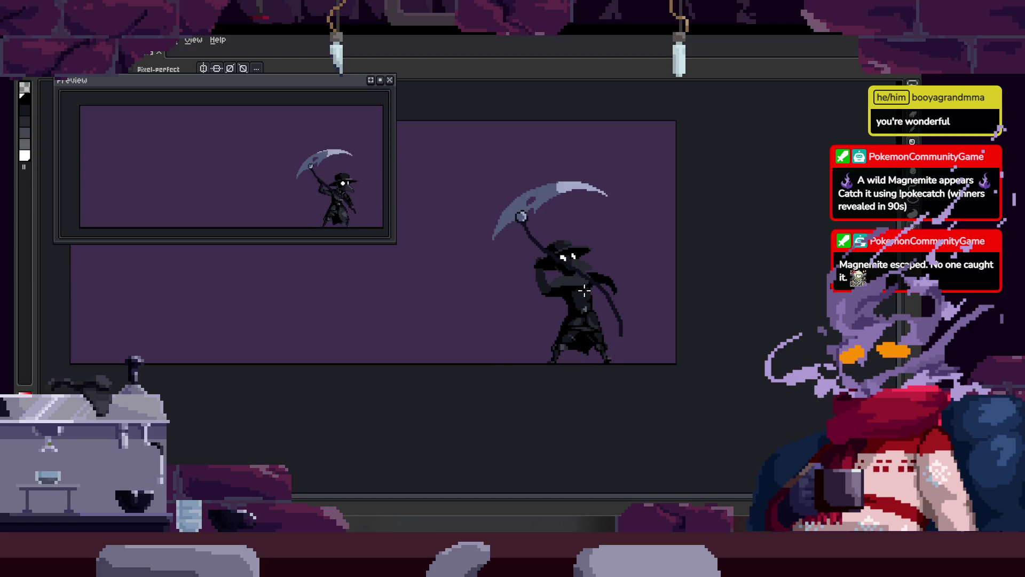
{"action": "scroll", "coordinate": [585, 290], "scroll_direction": "up", "scroll_amount": 2}
{"action": "scroll", "coordinate": [585, 293], "scroll_direction": "up", "scroll_amount": 1}
{"action": "scroll", "coordinate": [586, 296], "scroll_direction": "up", "scroll_amount": 1}
{"action": "scroll", "coordinate": [586, 301], "scroll_direction": "up", "scroll_amount": 1}
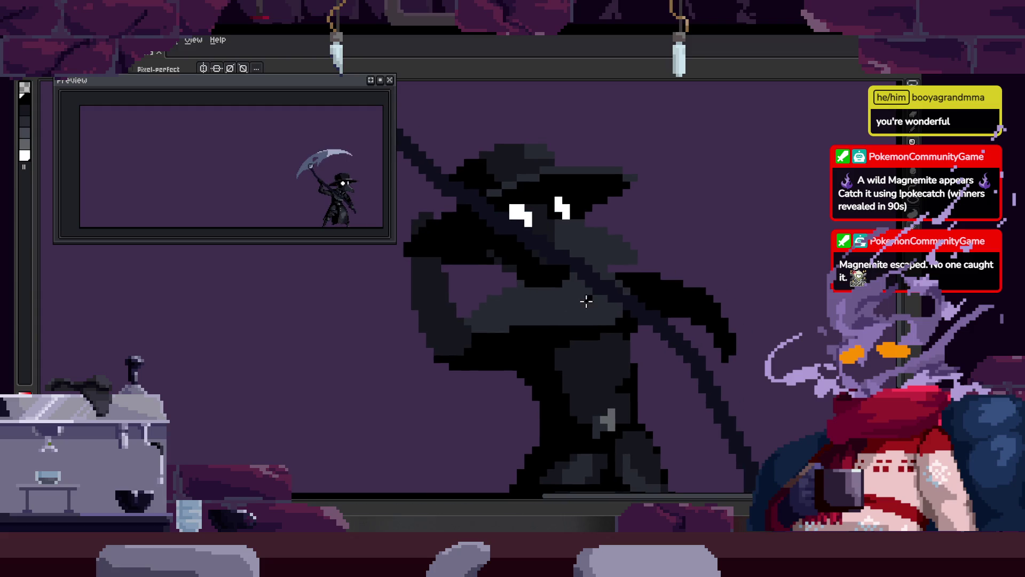
{"action": "key", "text": "b"}
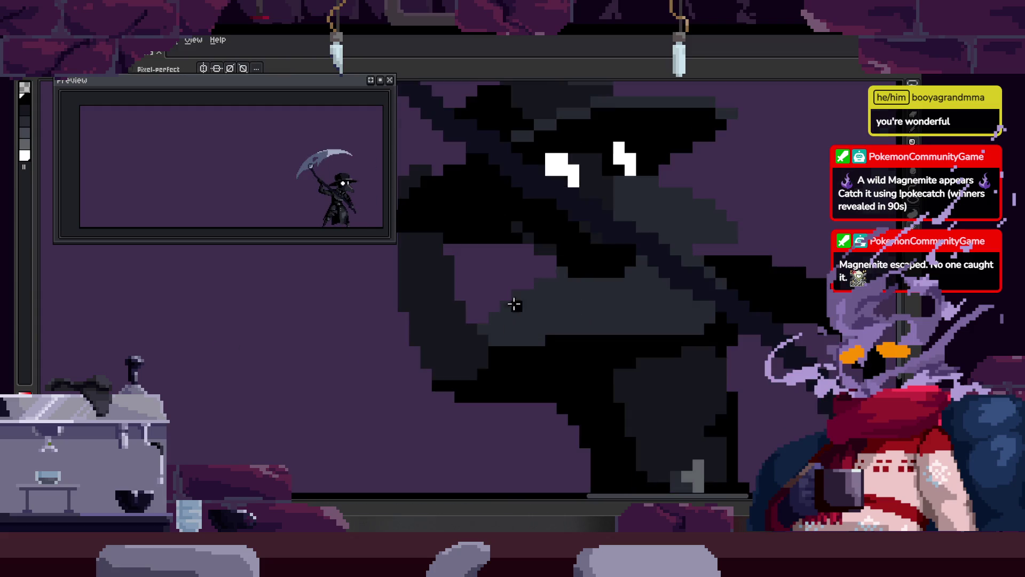
{"action": "scroll", "coordinate": [515, 303], "scroll_direction": "up", "scroll_amount": 1}
{"action": "scroll", "coordinate": [579, 273], "scroll_direction": "up", "scroll_amount": 2}
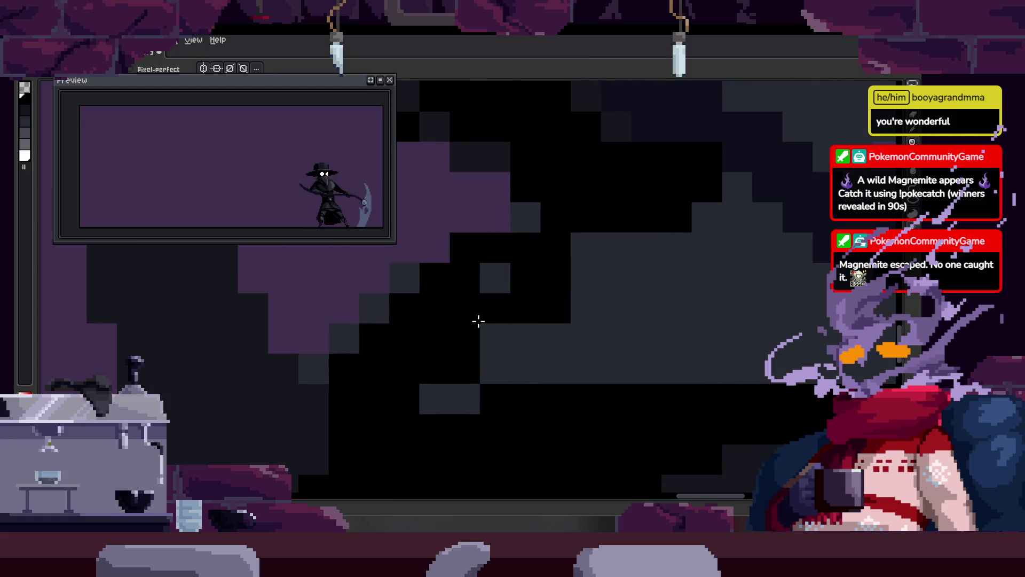
{"action": "key", "text": "ctrl+s"}
Step: Widen the dark strip and darken the grey band across the cloak
{"action": "key", "text": "i"}
{"action": "scroll", "coordinate": [494, 287], "scroll_direction": "down", "scroll_amount": 2}
{"action": "key", "text": "v"}
{"action": "scroll", "coordinate": [550, 292], "scroll_direction": "up", "scroll_amount": 2}
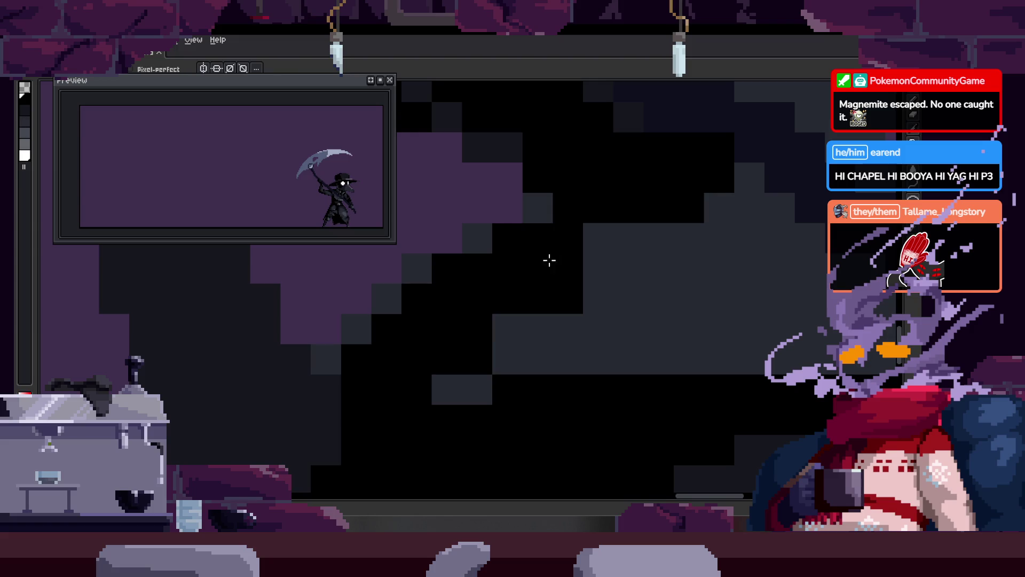
{"action": "scroll", "coordinate": [540, 316], "scroll_direction": "down", "scroll_amount": 2}
{"action": "scroll", "coordinate": [499, 327], "scroll_direction": "up", "scroll_amount": 2}
{"action": "scroll", "coordinate": [498, 326], "scroll_direction": "down", "scroll_amount": 2}
{"action": "key", "text": "b"}
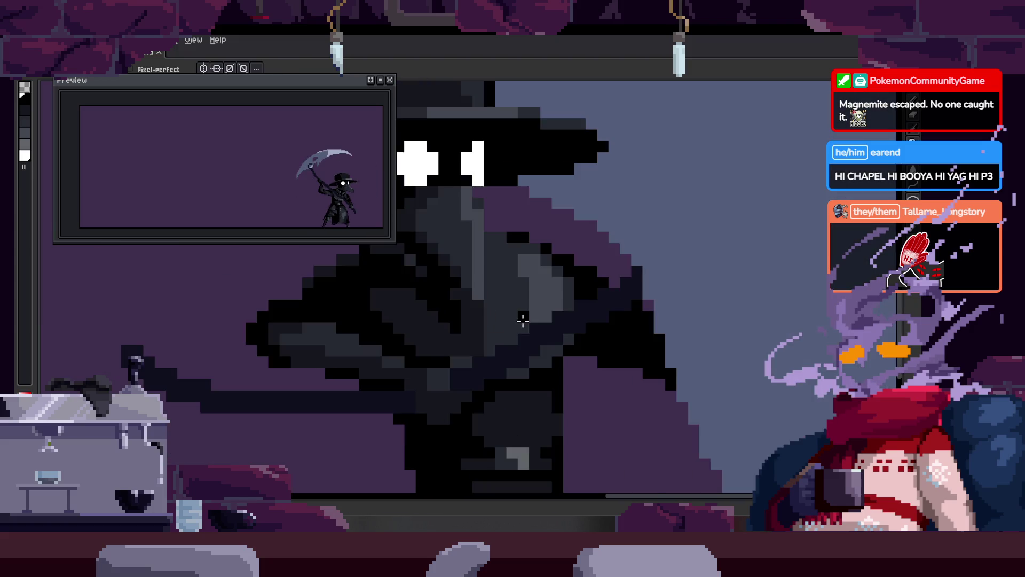
{"action": "scroll", "coordinate": [431, 275], "scroll_direction": "up", "scroll_amount": 1}
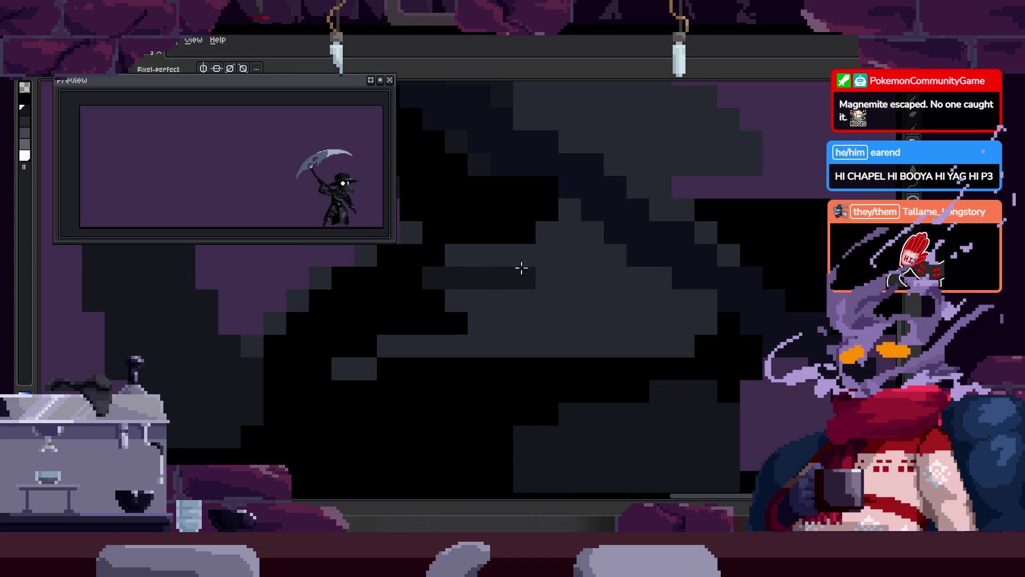
{"action": "left_click_drag", "start_coordinate": [522, 268], "coordinate": [576, 299]}
{"action": "mouse_move", "coordinate": [530, 327]}
{"action": "left_mouse_down"}
{"action": "mouse_move", "coordinate": [648, 326]}
{"action": "mouse_move", "coordinate": [574, 318]}
{"action": "left_mouse_up"}
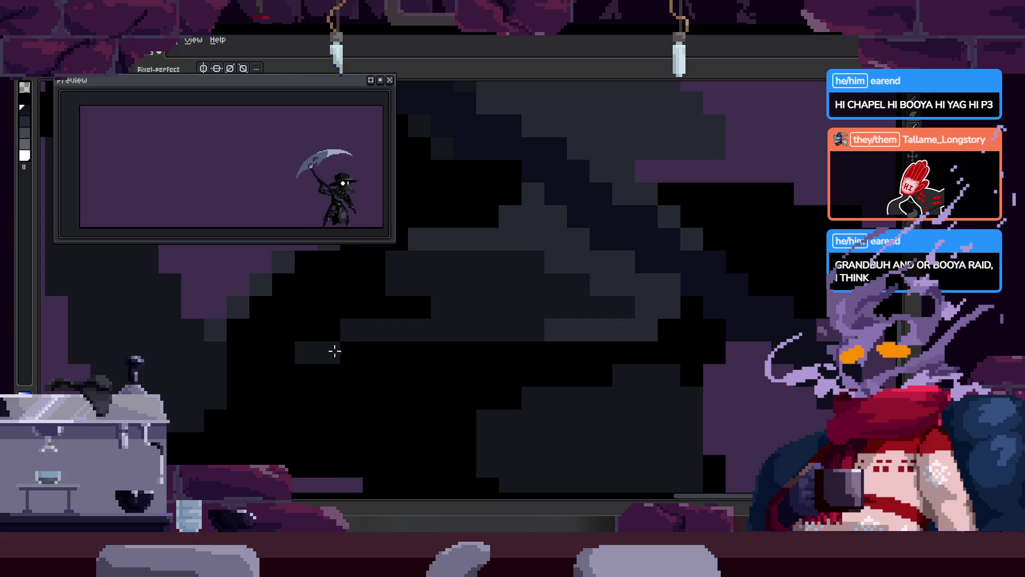
Step: Add another dark stroke on the cloak and bring the timeline back
{"action": "scroll", "coordinate": [614, 318], "scroll_direction": "down", "scroll_amount": 2}
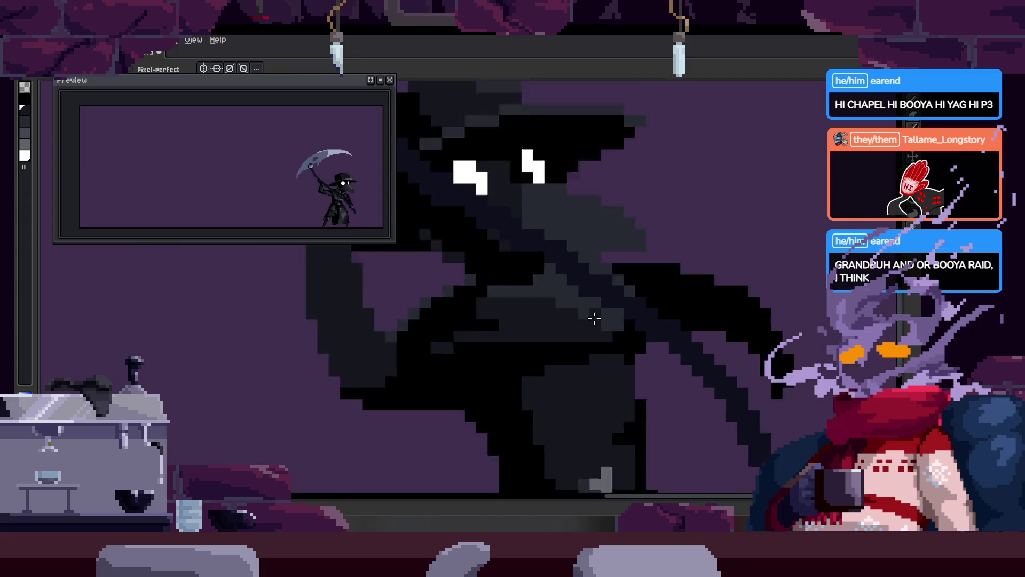
{"action": "scroll", "coordinate": [595, 314], "scroll_direction": "down", "scroll_amount": 1}
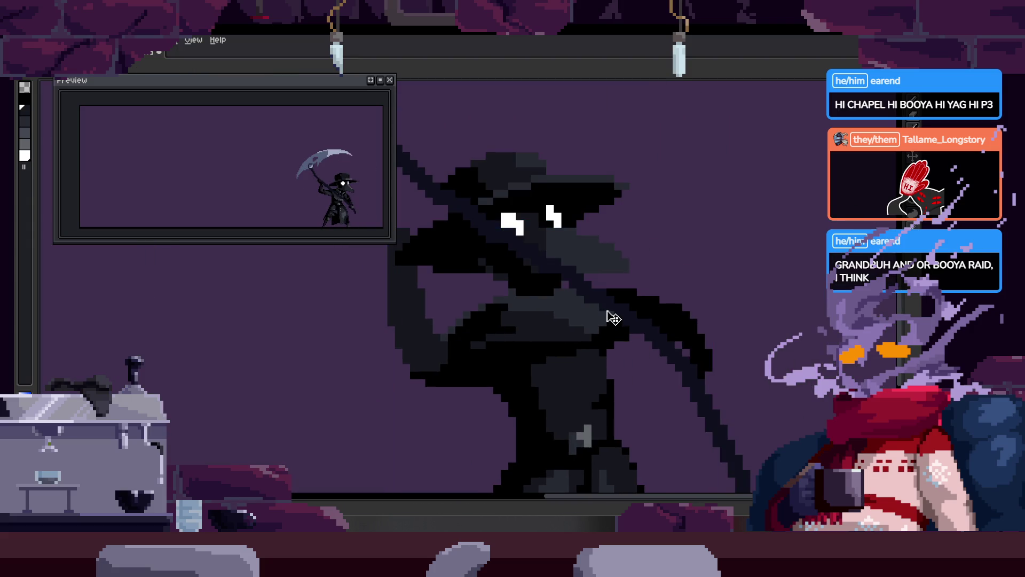
{"action": "scroll", "coordinate": [582, 331], "scroll_direction": "down", "scroll_amount": 3}
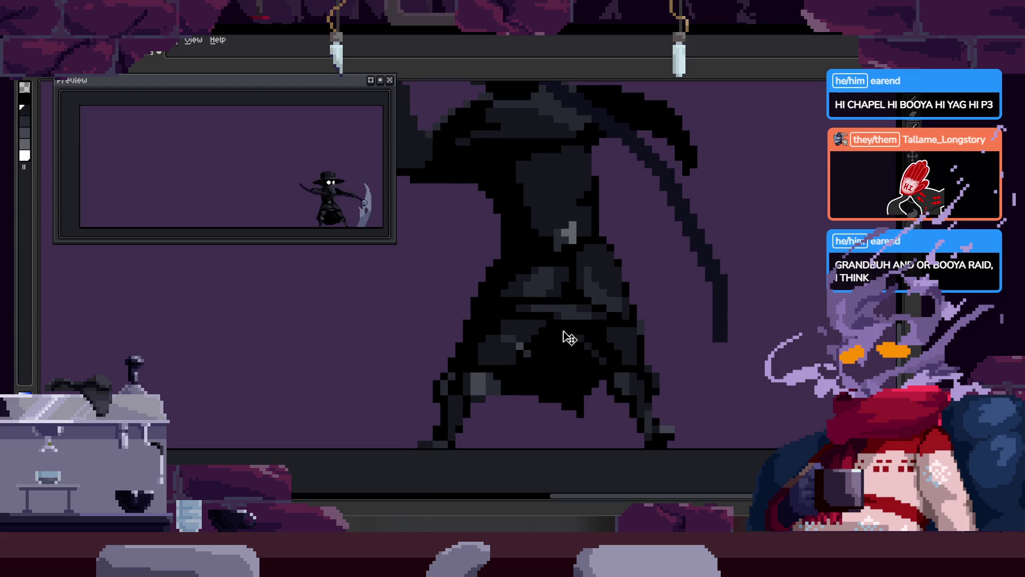
{"action": "key", "text": "Tab"}
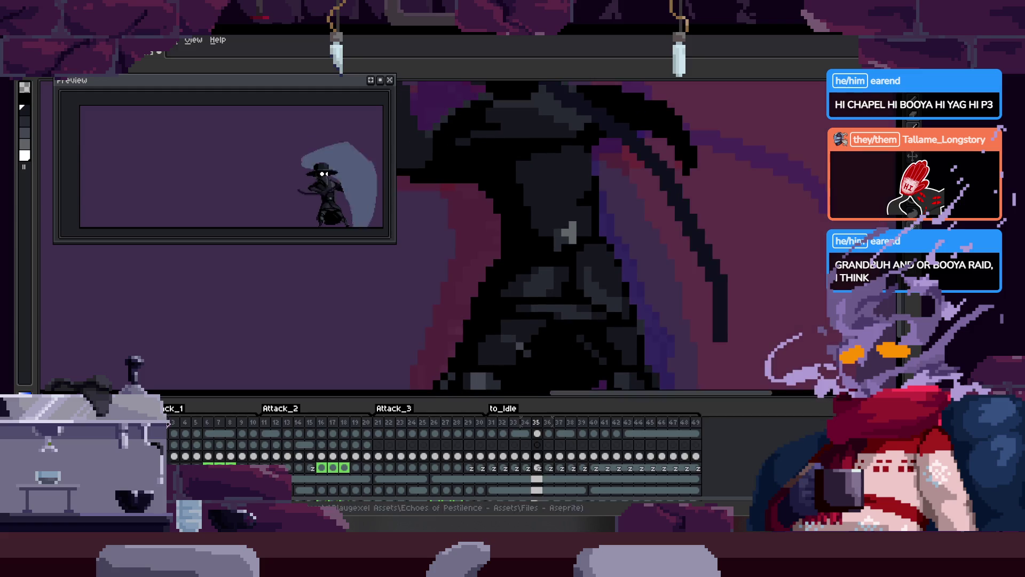
{"action": "key", "text": "Tab"}
{"action": "scroll", "coordinate": [472, 394], "scroll_direction": "up", "scroll_amount": 3}
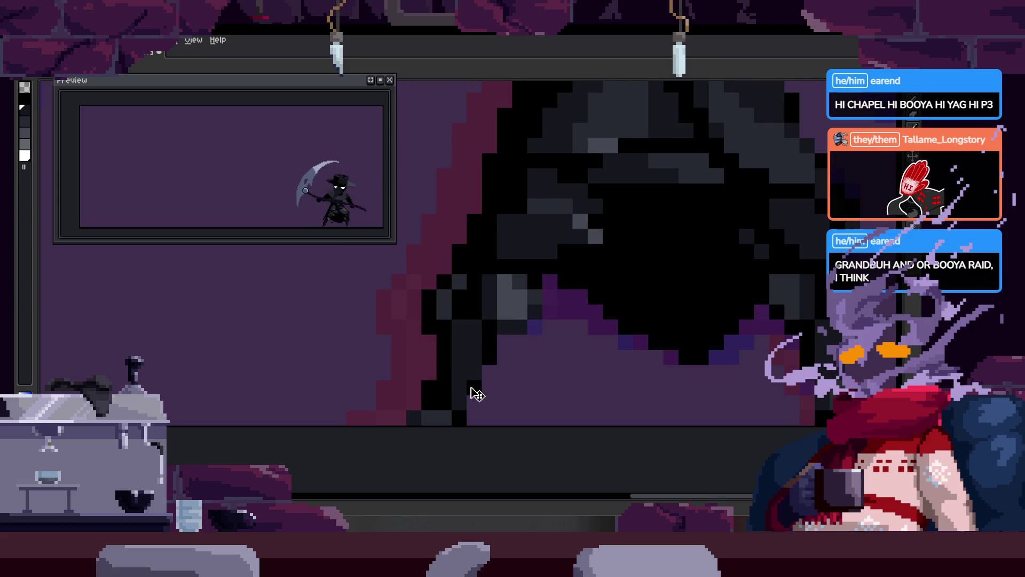
{"action": "scroll", "coordinate": [471, 394], "scroll_direction": "down", "scroll_amount": 2}
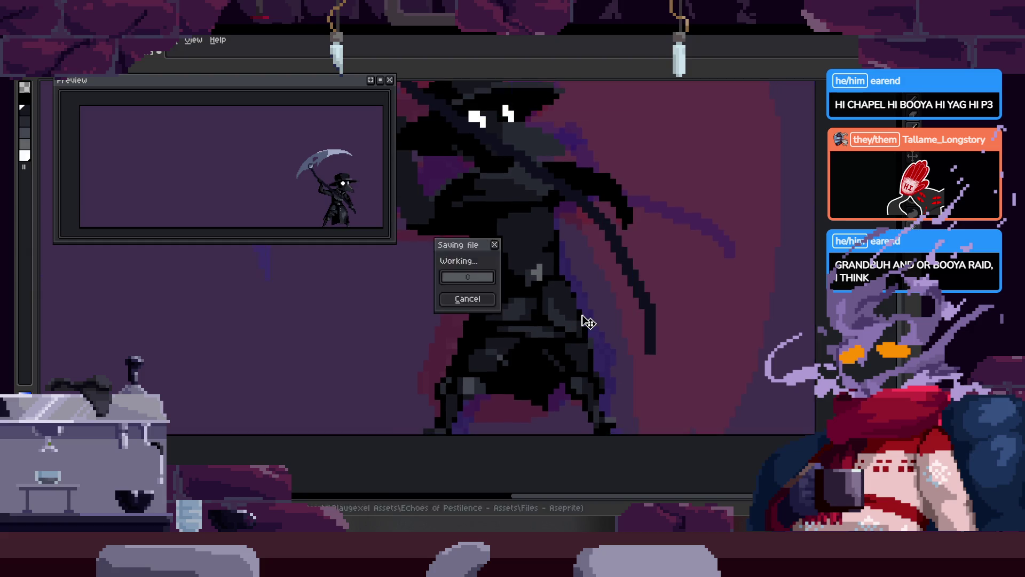
{"action": "scroll", "coordinate": [582, 318], "scroll_direction": "down", "scroll_amount": 2}
{"action": "left_click_drag", "start_coordinate": [581, 316], "coordinate": [557, 332]}
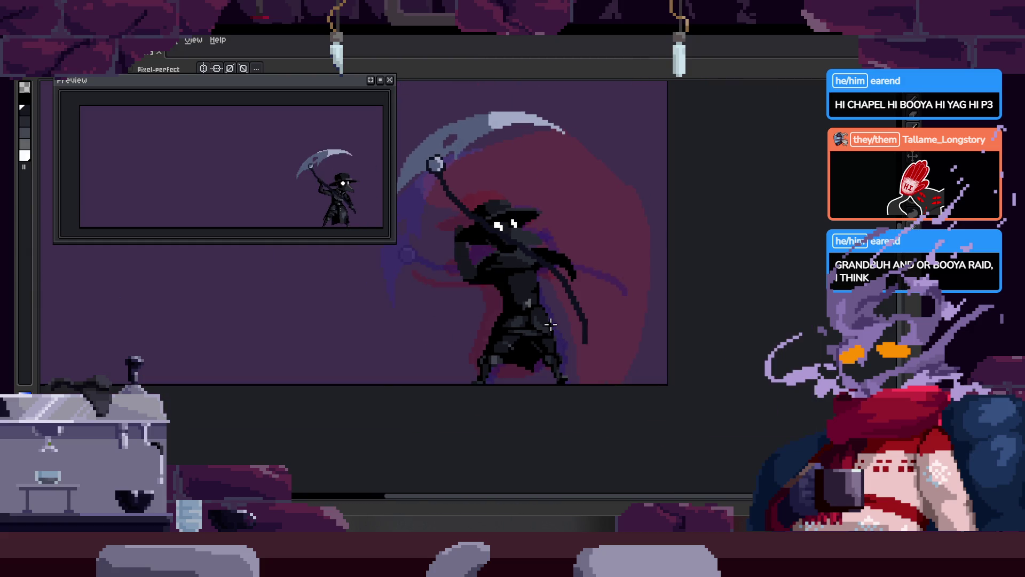
{"action": "key", "text": "Tab"}
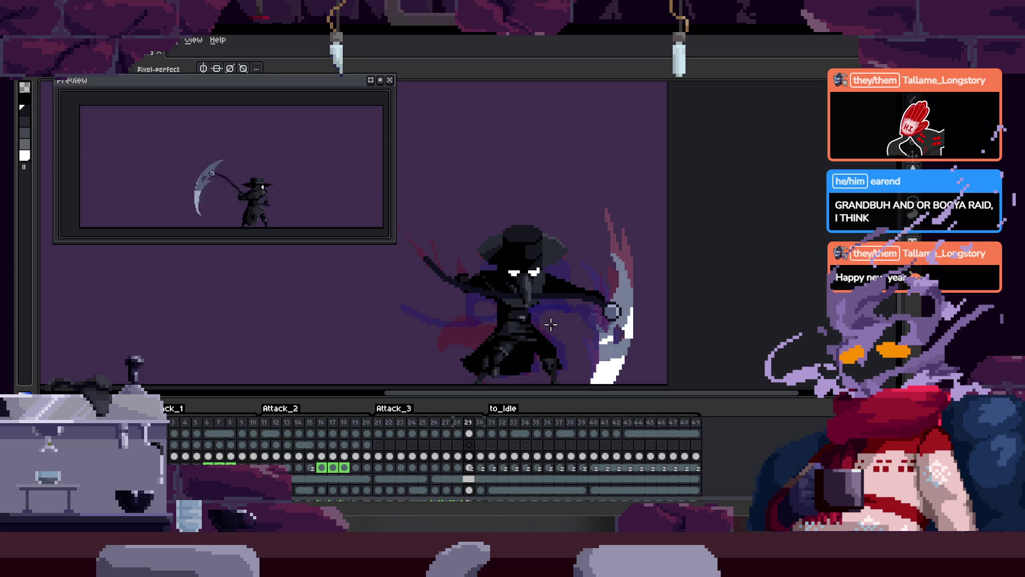
Step: Check frame 31 in the to_Idle tag, then hide the timeline to watch the attack playing
{"action": "scroll", "coordinate": [551, 324], "scroll_direction": "up", "scroll_amount": 1}
{"action": "key", "text": "Tab"}
{"action": "scroll", "coordinate": [528, 293], "scroll_direction": "up", "scroll_amount": 2}
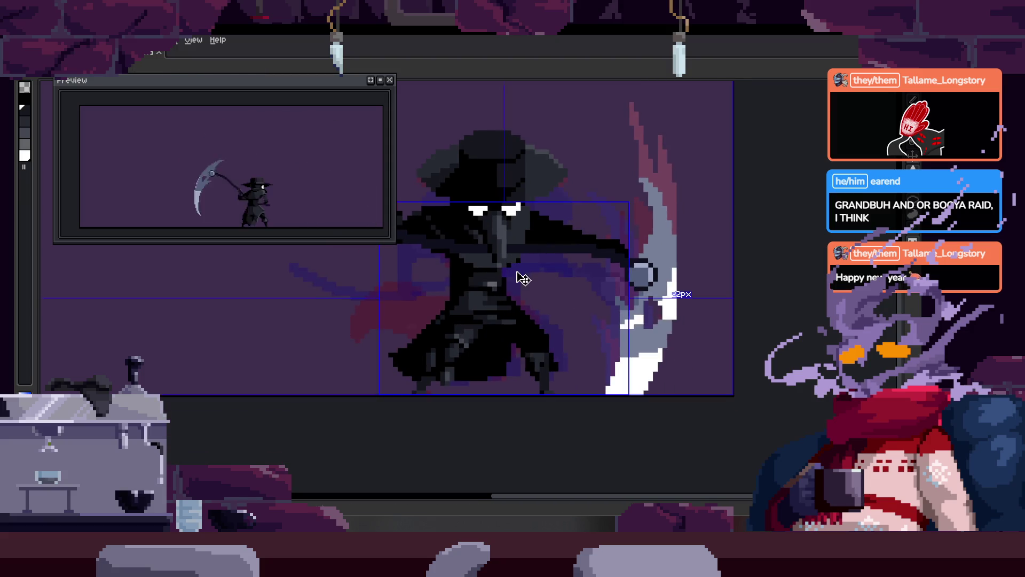
{"action": "key", "text": "Tab"}
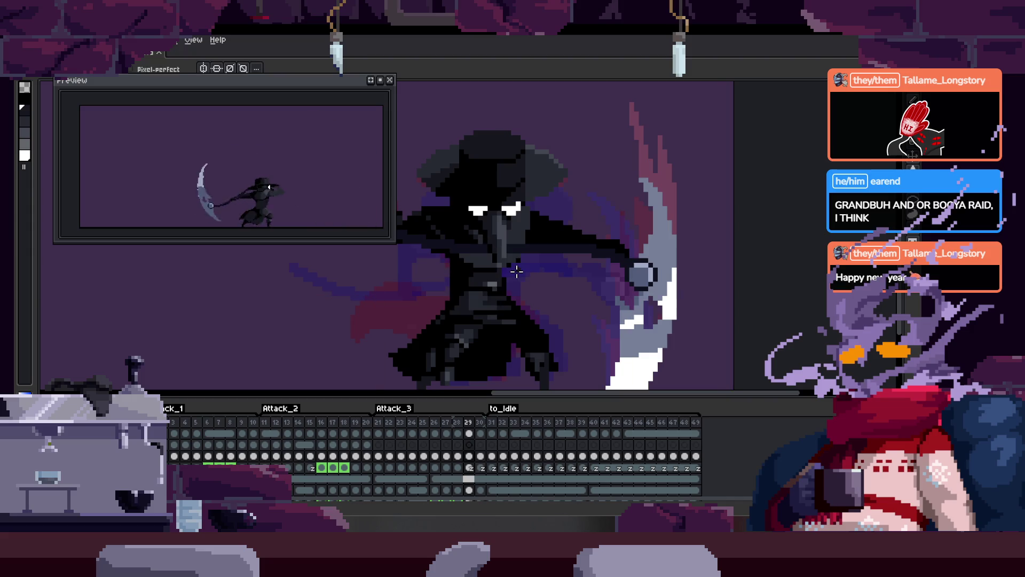
{"action": "key", "text": "Tab"}
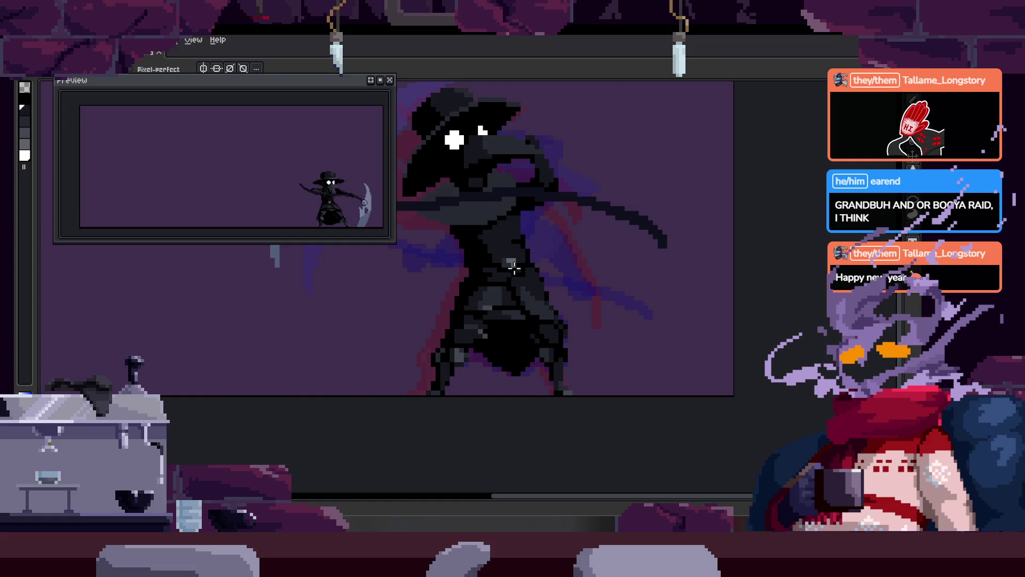
{"action": "scroll", "coordinate": [514, 267], "scroll_direction": "up", "scroll_amount": 3}
Step: Save progress and zoom into the cloak with the Pencil selected
{"action": "scroll", "coordinate": [497, 261], "scroll_direction": "up", "scroll_amount": 2}
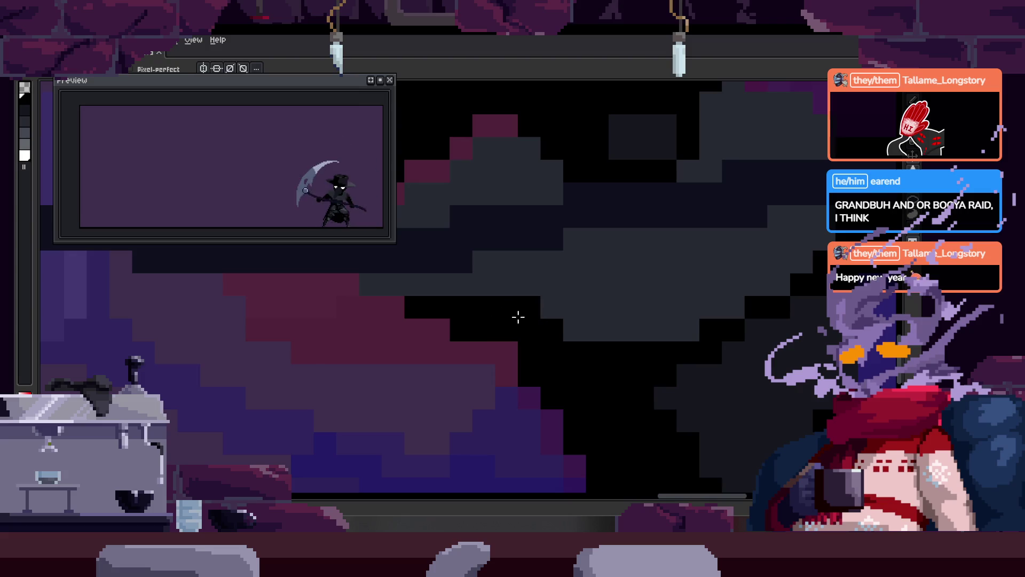
{"action": "key", "text": "b"}
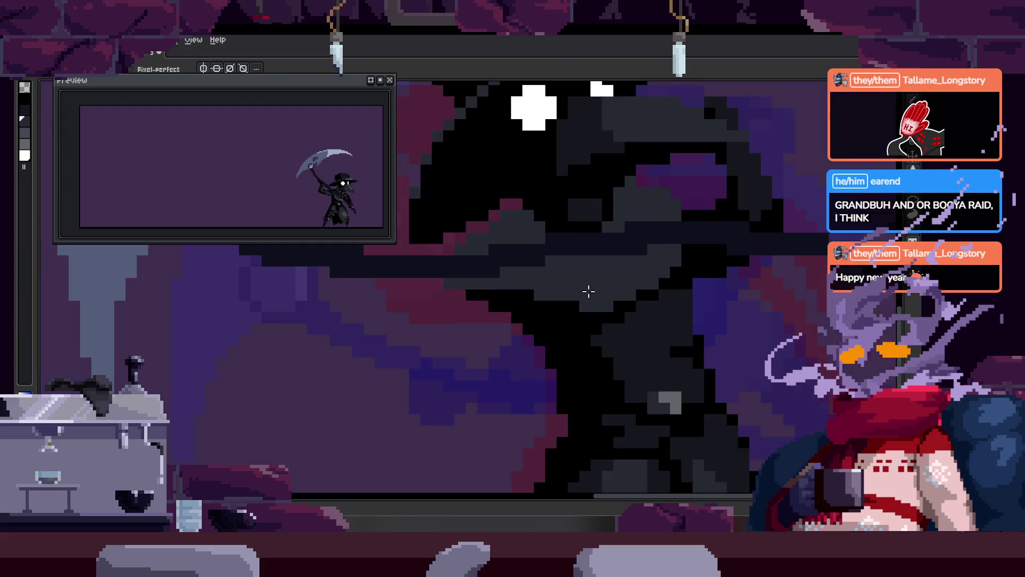
{"action": "mouse_move", "coordinate": [598, 281]}
{"action": "left_mouse_down"}
{"action": "mouse_move", "coordinate": [564, 269]}
{"action": "mouse_move", "coordinate": [559, 294]}
{"action": "left_mouse_up"}
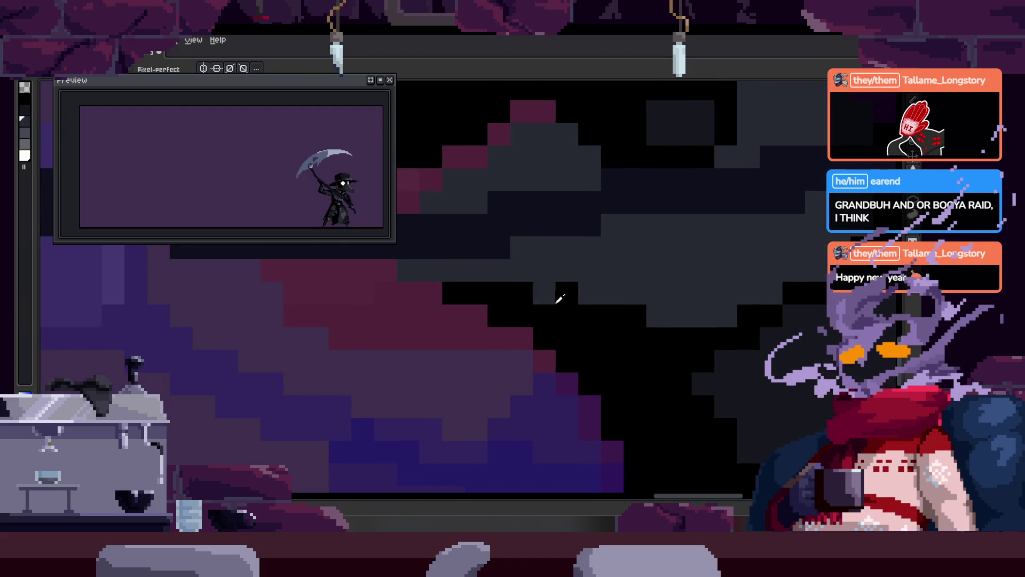
{"action": "key", "text": "ctrl+s"}
{"action": "scroll", "coordinate": [554, 303], "scroll_direction": "down", "scroll_amount": 5}
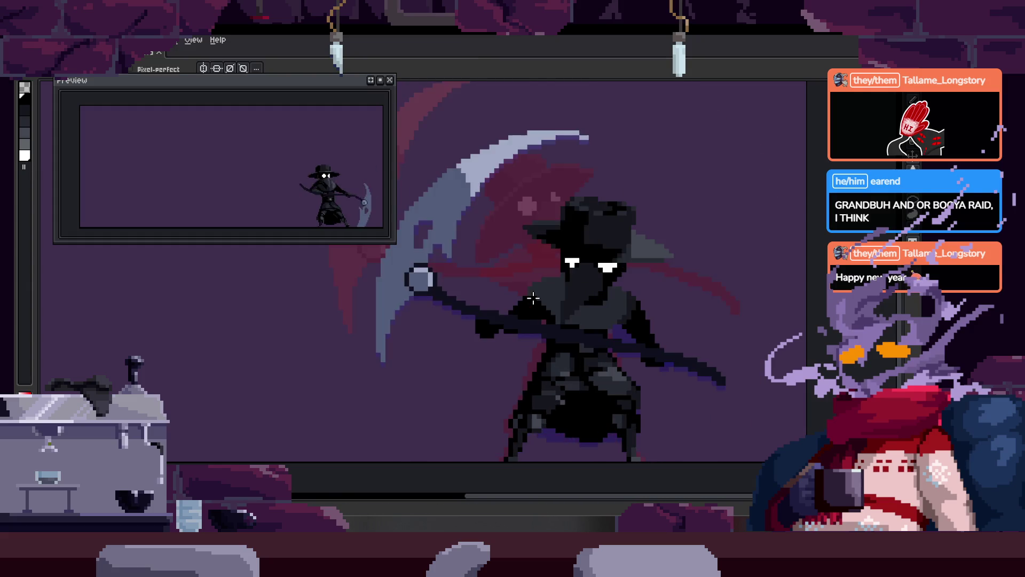
{"action": "scroll", "coordinate": [476, 304], "scroll_direction": "up", "scroll_amount": 2}
{"action": "scroll", "coordinate": [435, 335], "scroll_direction": "up", "scroll_amount": 3}
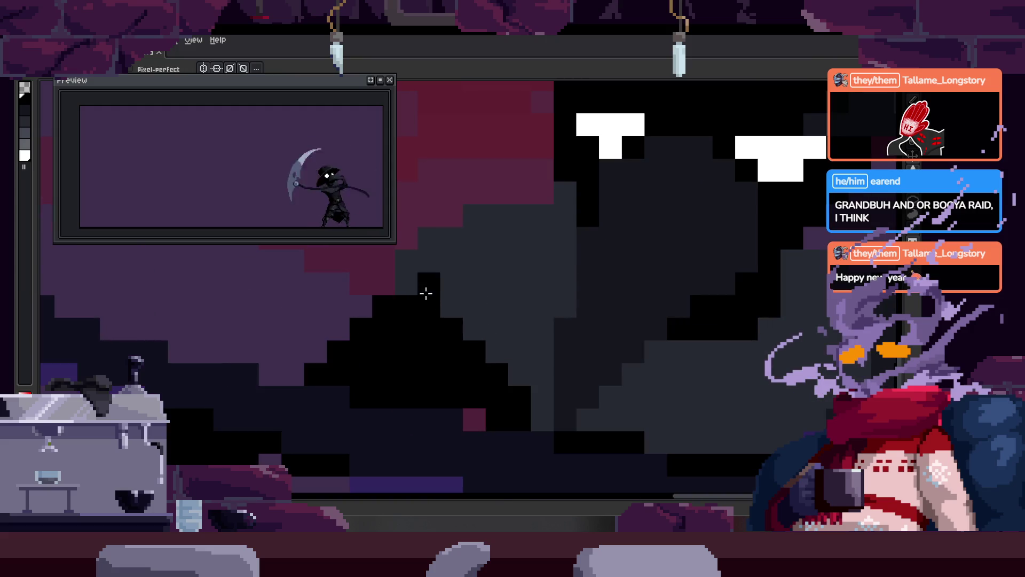
{"action": "scroll", "coordinate": [456, 327], "scroll_direction": "down", "scroll_amount": 2}
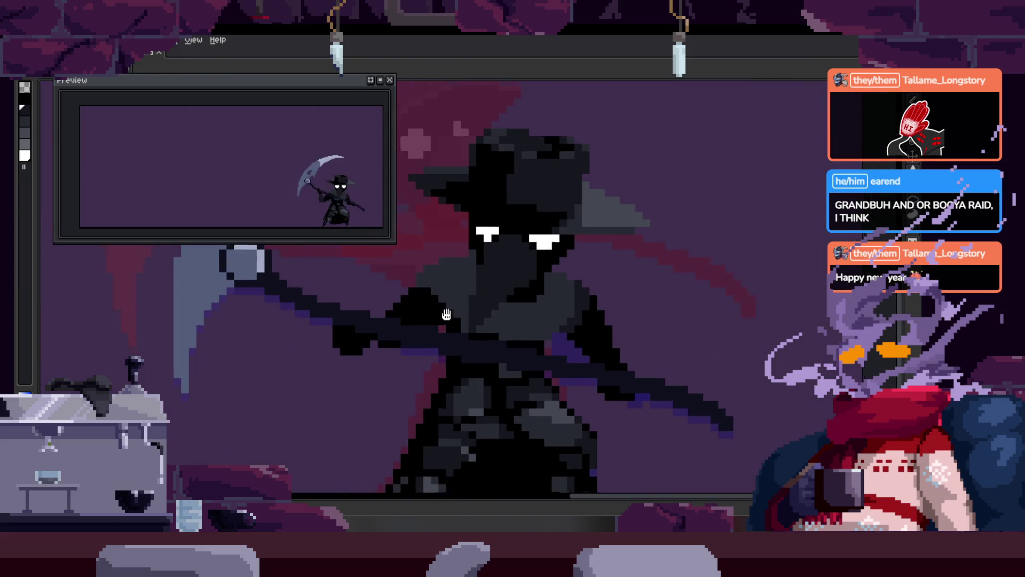
{"action": "scroll", "coordinate": [378, 304], "scroll_direction": "up", "scroll_amount": 2}
{"action": "scroll", "coordinate": [474, 267], "scroll_direction": "up", "scroll_amount": 2}
Step: Paint black pixels across the body, shift the lower body shape right, and outline it black
{"action": "mouse_move", "coordinate": [474, 267]}
{"action": "left_mouse_down"}
{"action": "mouse_move", "coordinate": [448, 293]}
{"action": "mouse_move", "coordinate": [418, 283]}
{"action": "mouse_move", "coordinate": [540, 213]}
{"action": "mouse_move", "coordinate": [443, 296]}
{"action": "left_mouse_up"}
{"action": "mouse_move", "coordinate": [556, 248]}
{"action": "left_mouse_down"}
{"action": "mouse_move", "coordinate": [574, 233]}
{"action": "mouse_move", "coordinate": [632, 242]}
{"action": "mouse_move", "coordinate": [604, 343]}
{"action": "mouse_move", "coordinate": [430, 321]}
{"action": "mouse_move", "coordinate": [522, 419]}
{"action": "left_mouse_up"}
{"action": "scroll", "coordinate": [535, 371], "scroll_direction": "down", "scroll_amount": 2}
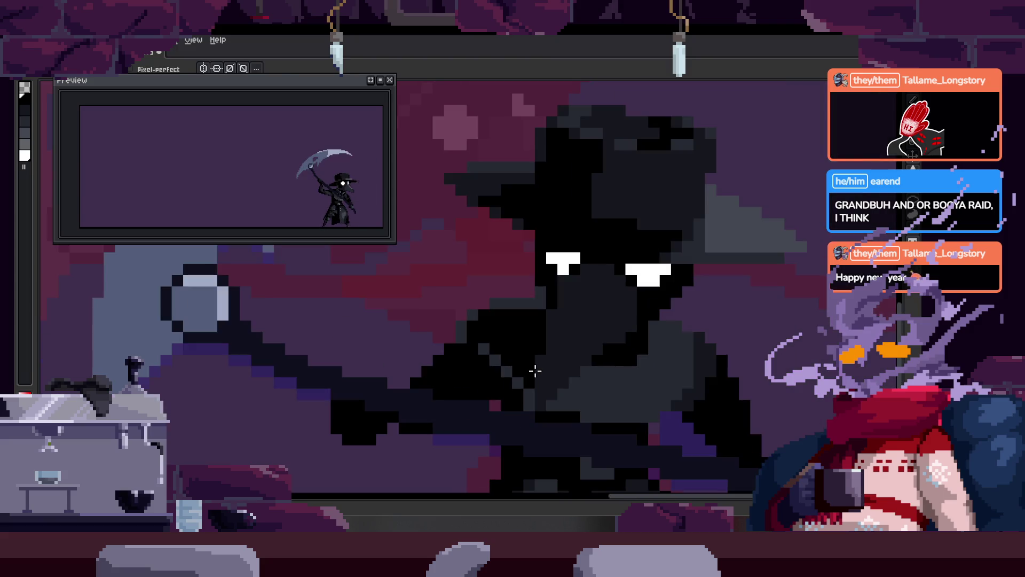
{"action": "scroll", "coordinate": [509, 311], "scroll_direction": "up", "scroll_amount": 2}
{"action": "mouse_move", "coordinate": [467, 289]}
{"action": "left_mouse_down"}
{"action": "mouse_move", "coordinate": [537, 273]}
{"action": "mouse_move", "coordinate": [515, 293]}
{"action": "left_mouse_up"}
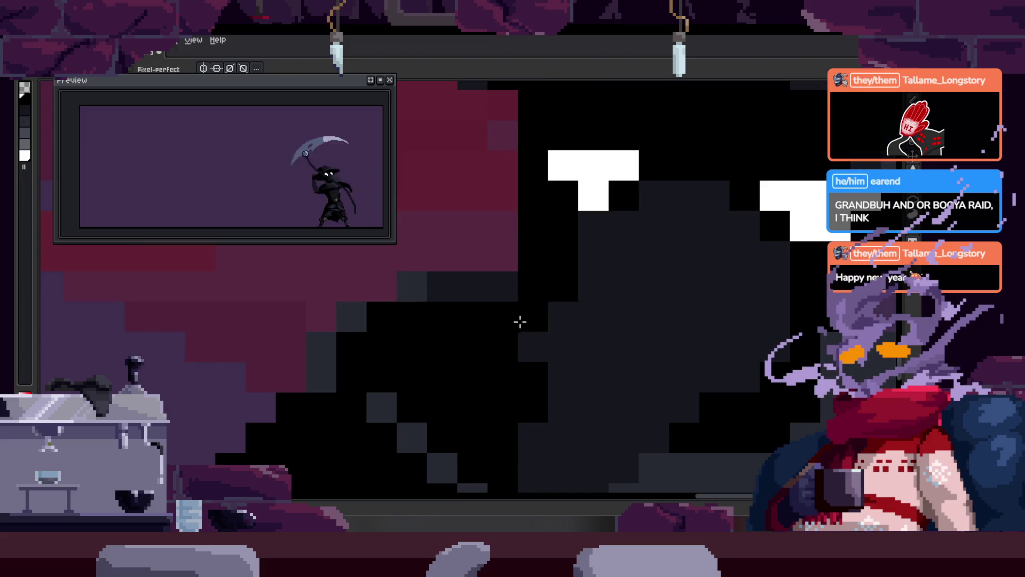
{"action": "scroll", "coordinate": [515, 293], "scroll_direction": "down", "scroll_amount": 1}
{"action": "left_click_drag", "start_coordinate": [464, 335], "coordinate": [530, 322]}
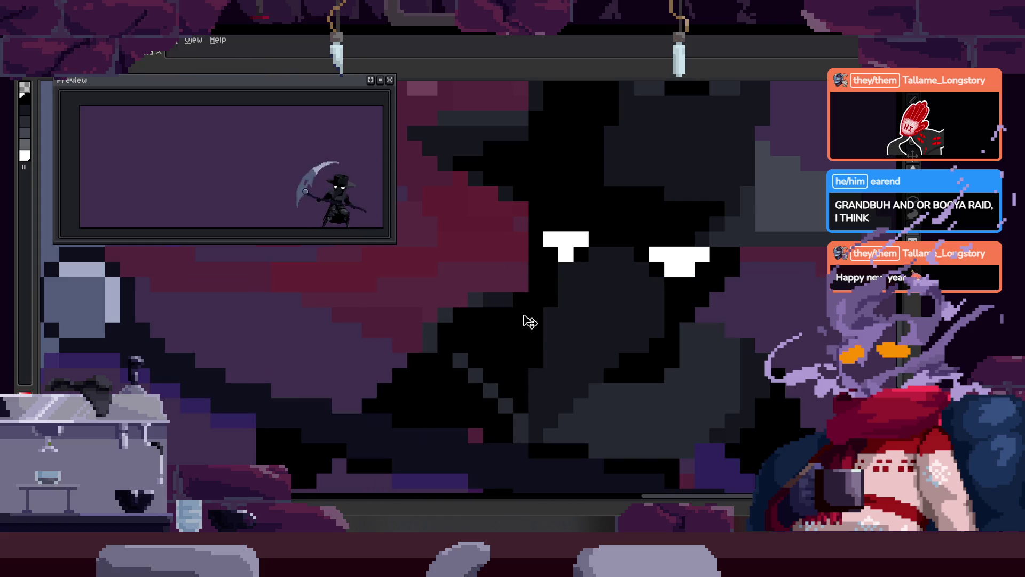
{"action": "scroll", "coordinate": [527, 331], "scroll_direction": "up", "scroll_amount": 2}
{"action": "key", "text": "b"}
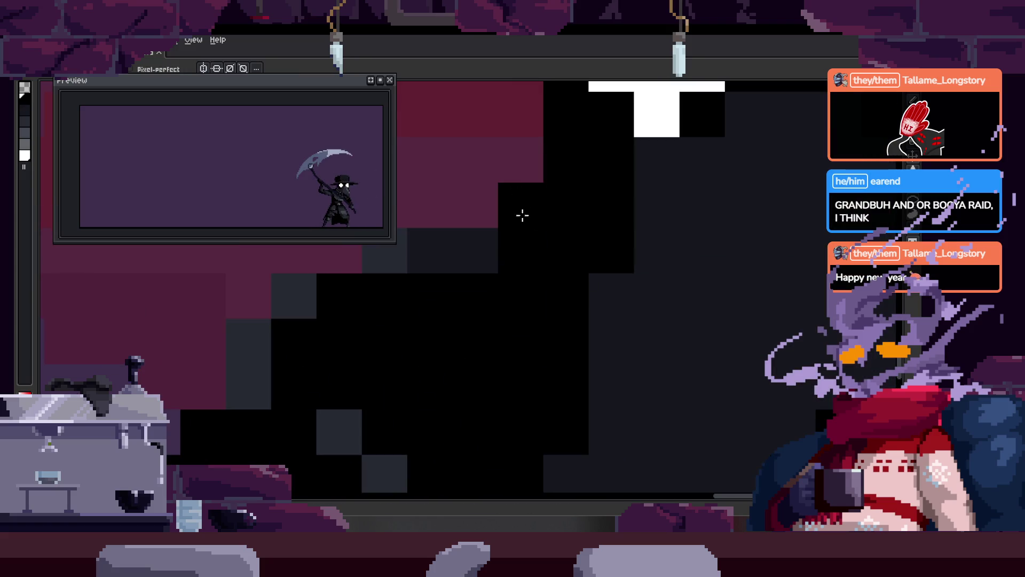
{"action": "left_click_drag", "start_coordinate": [530, 245], "coordinate": [484, 251]}
{"action": "scroll", "coordinate": [537, 304], "scroll_direction": "down", "scroll_amount": 3}
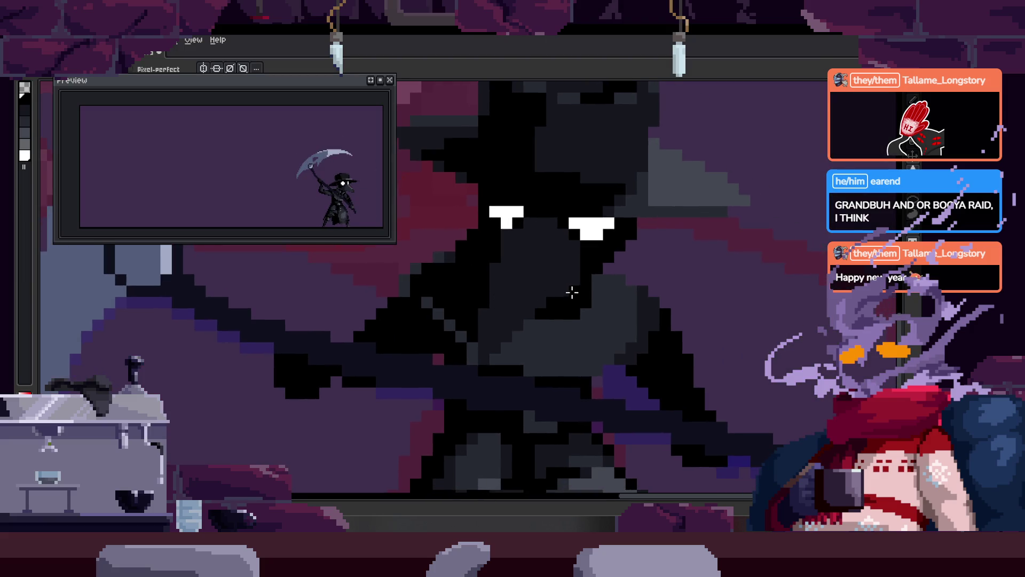
{"action": "scroll", "coordinate": [451, 263], "scroll_direction": "up", "scroll_amount": 2}
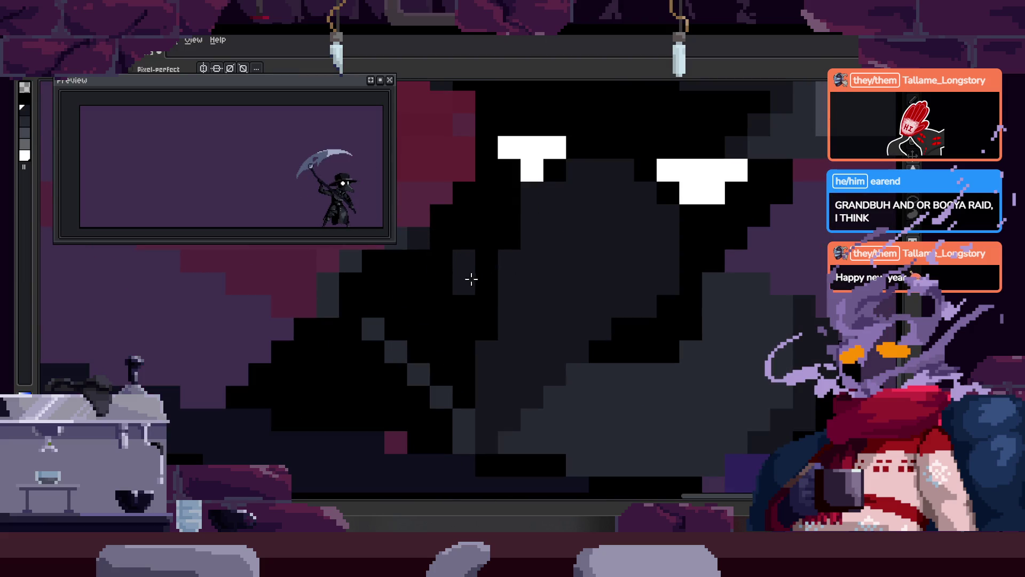
Step: Turn a dark grey pixel black and paint black pixels along the diagonal cloak edge
{"action": "right_click", "coordinate": [470, 276]}
{"action": "scroll", "coordinate": [521, 328], "scroll_direction": "down", "scroll_amount": 3}
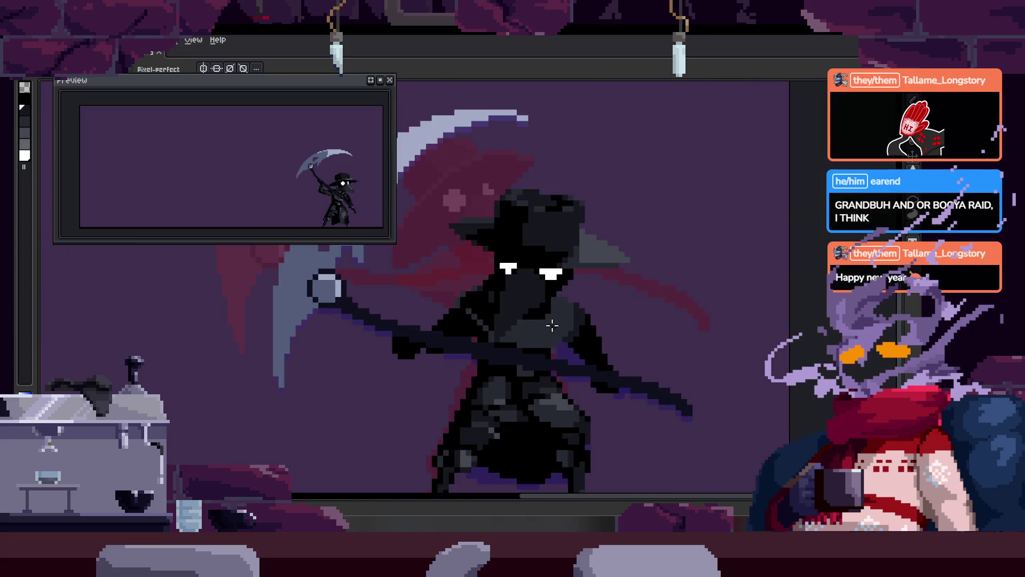
{"action": "scroll", "coordinate": [543, 258], "scroll_direction": "up", "scroll_amount": 2}
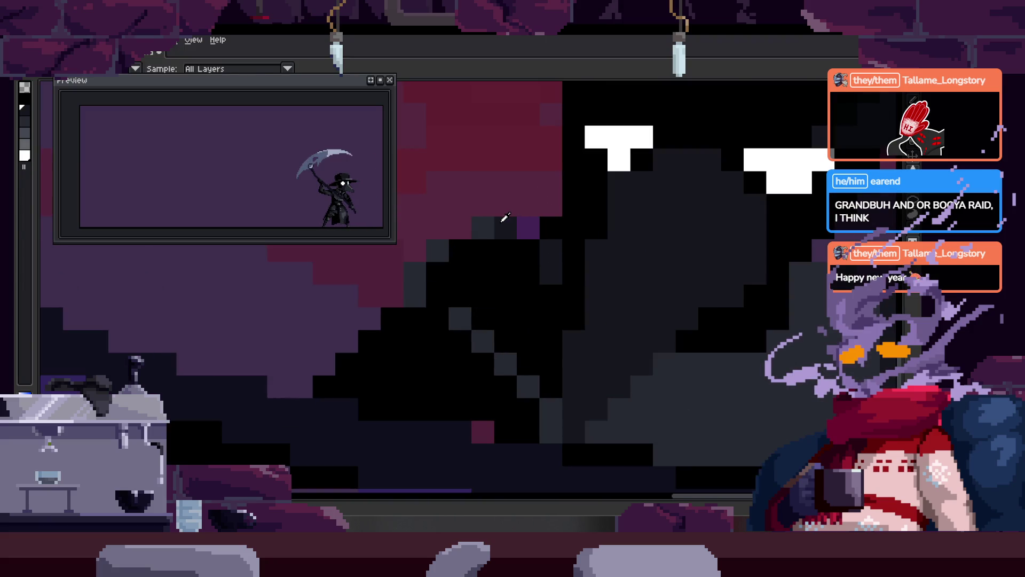
{"action": "left_click", "coordinate": [548, 240]}
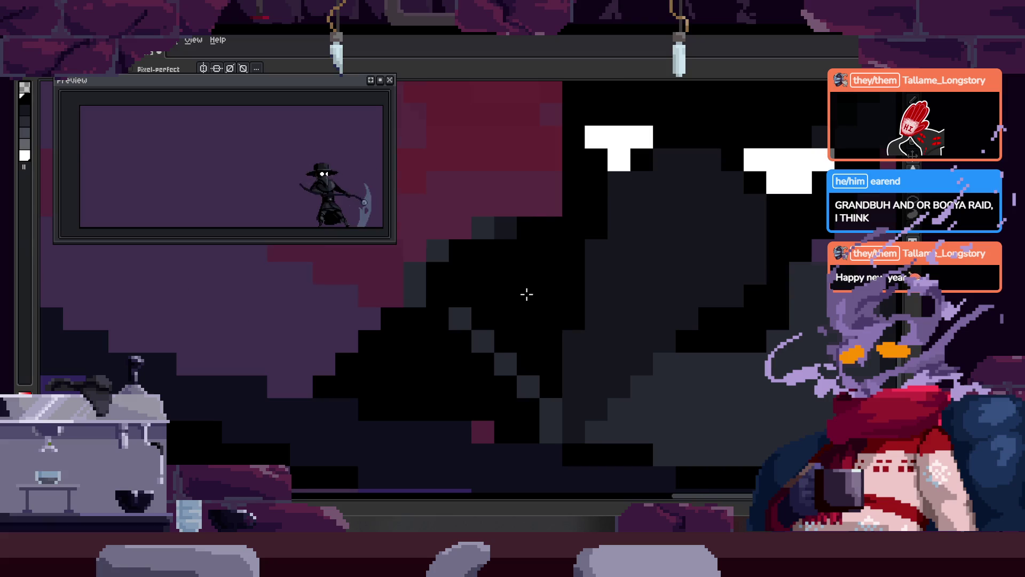
{"action": "scroll", "coordinate": [526, 294], "scroll_direction": "down", "scroll_amount": 2}
{"action": "scroll", "coordinate": [508, 297], "scroll_direction": "up", "scroll_amount": 2}
{"action": "scroll", "coordinate": [528, 205], "scroll_direction": "up", "scroll_amount": 1}
{"action": "left_click", "coordinate": [528, 205], "text": "alt"}
{"action": "left_click_drag", "start_coordinate": [560, 396], "coordinate": [490, 304]}
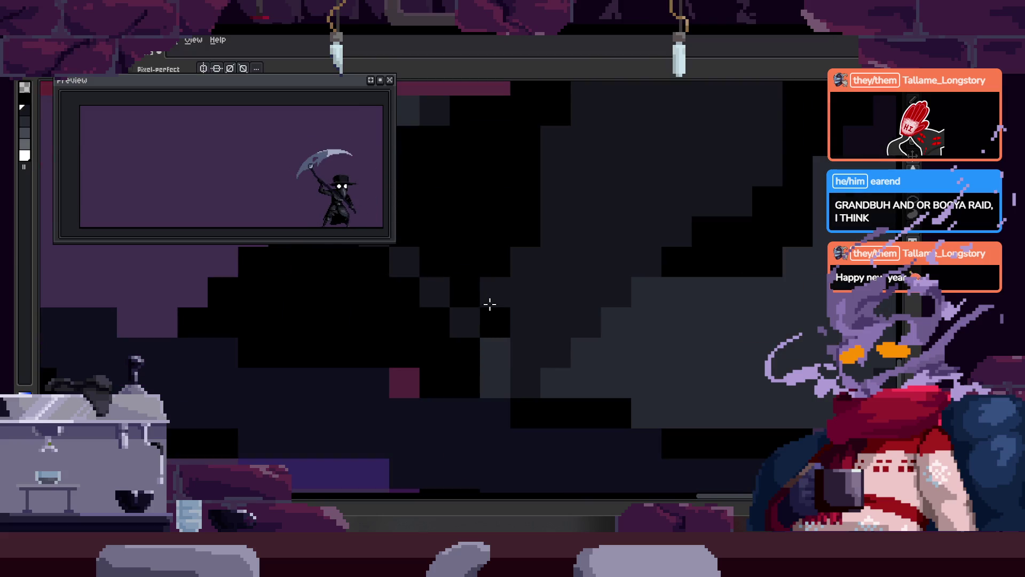
{"action": "mouse_move", "coordinate": [591, 381]}
{"action": "left_mouse_down"}
{"action": "mouse_move", "coordinate": [497, 374]}
{"action": "mouse_move", "coordinate": [579, 286]}
{"action": "left_mouse_up"}
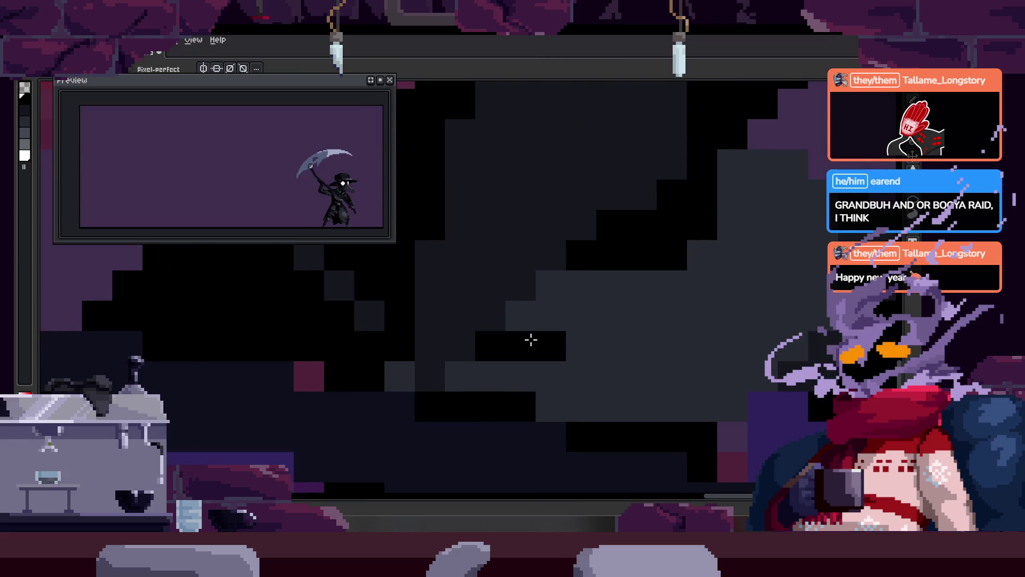
{"action": "left_click_drag", "start_coordinate": [476, 378], "coordinate": [522, 343]}
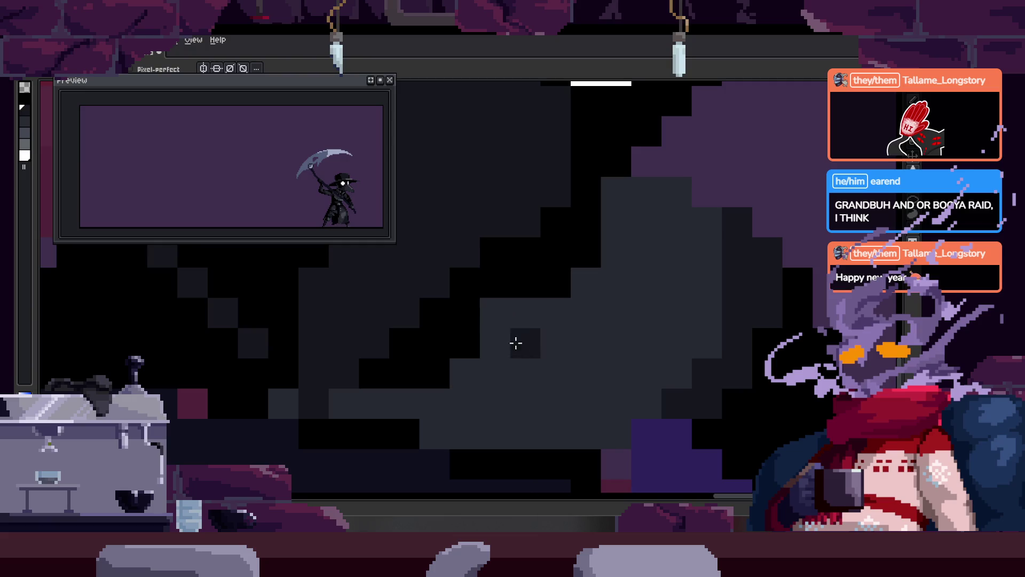
{"action": "scroll", "coordinate": [457, 316], "scroll_direction": "down", "scroll_amount": 1}
{"action": "left_click_drag", "start_coordinate": [458, 316], "coordinate": [511, 335]}
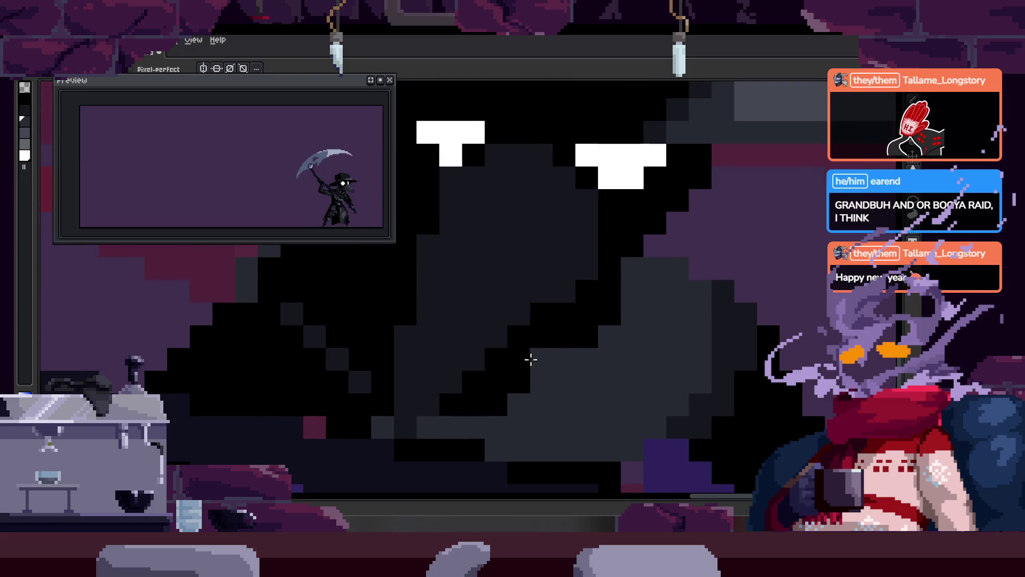
Step: Add lighter grey strokes down the cloak, bucket-fill the dark patch grey, and darken two pixels
{"action": "left_click_drag", "start_coordinate": [436, 383], "coordinate": [486, 215]}
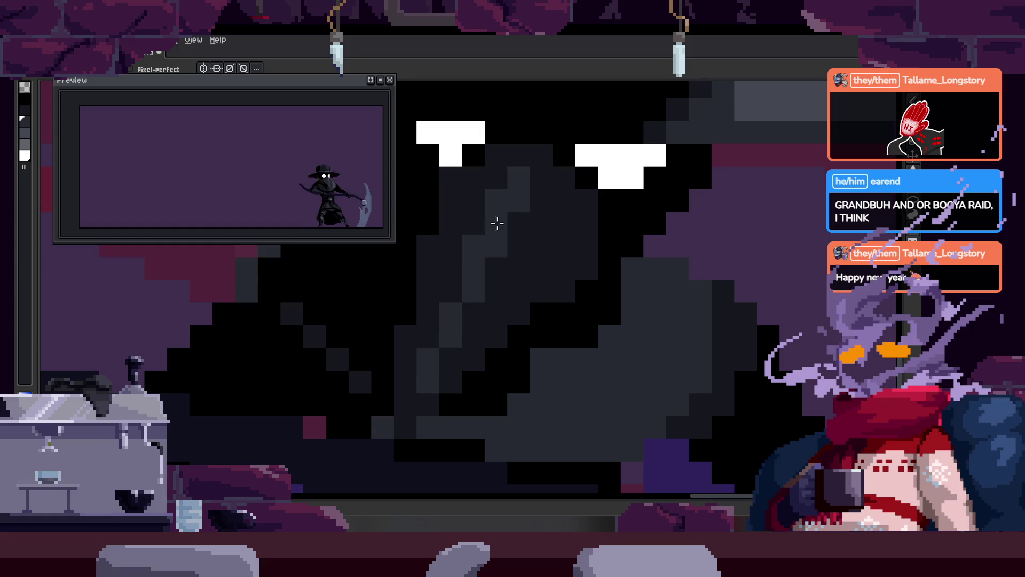
{"action": "left_click_drag", "start_coordinate": [526, 175], "coordinate": [557, 278]}
{"action": "key", "text": "g"}
{"action": "left_click", "coordinate": [497, 314]}
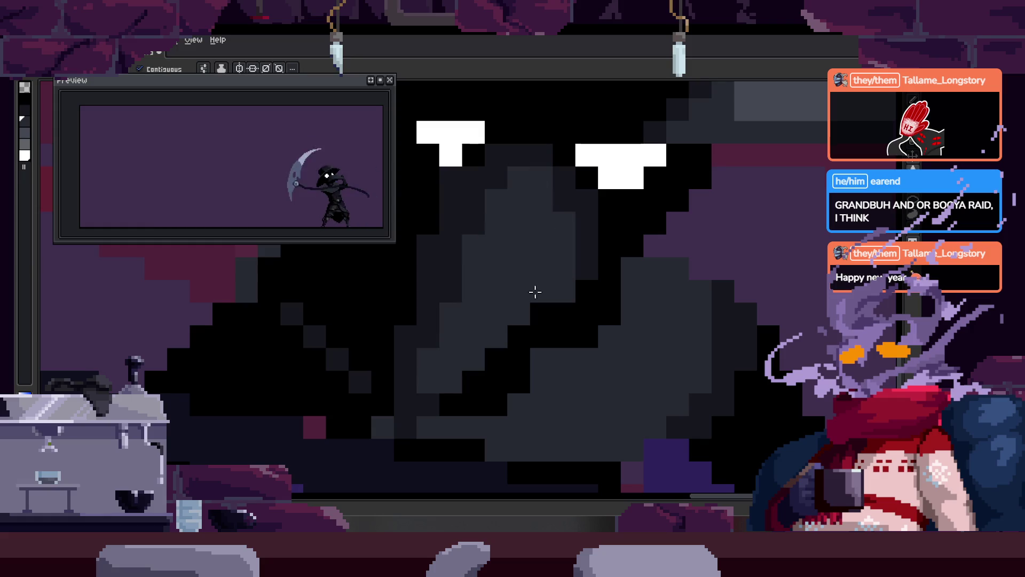
{"action": "left_click_drag", "start_coordinate": [427, 404], "coordinate": [452, 385]}
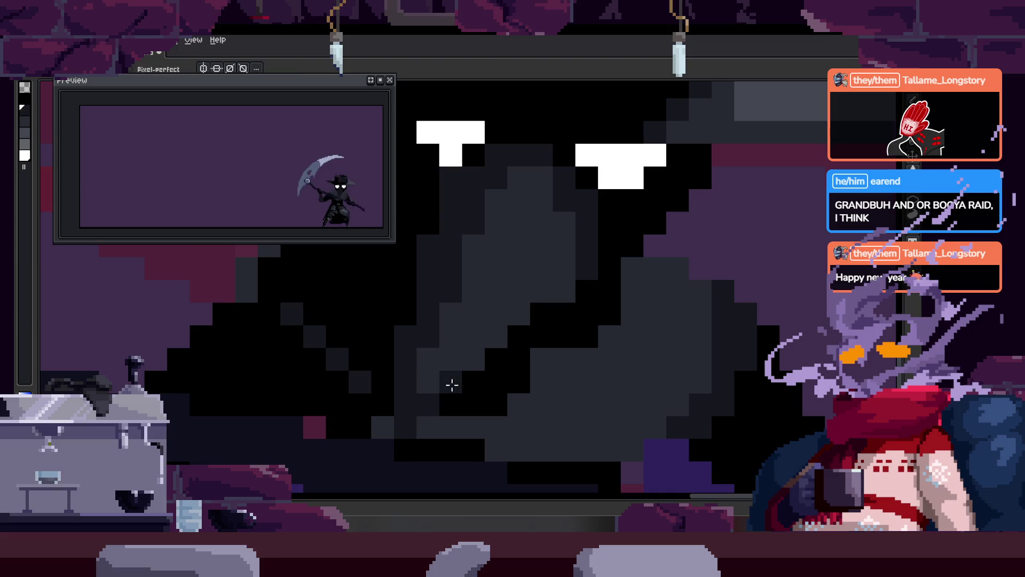
{"action": "scroll", "coordinate": [516, 317], "scroll_direction": "down", "scroll_amount": 2}
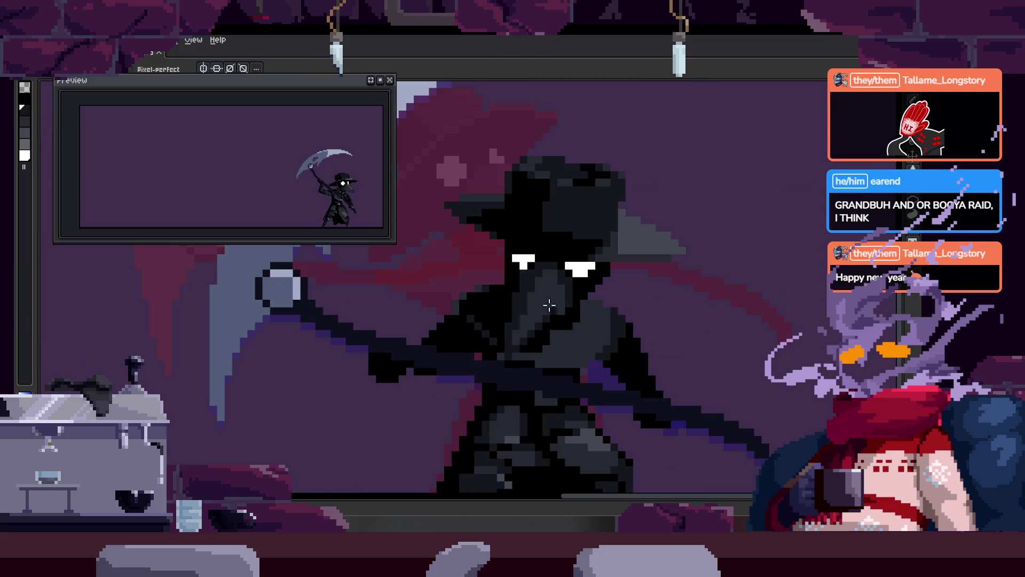
Step: Darken two pixels in the cloak shading below the eyes
{"action": "scroll", "coordinate": [536, 312], "scroll_direction": "up", "scroll_amount": 2}
{"action": "scroll", "coordinate": [505, 363], "scroll_direction": "up", "scroll_amount": 1}
{"action": "scroll", "coordinate": [453, 357], "scroll_direction": "down", "scroll_amount": 1}
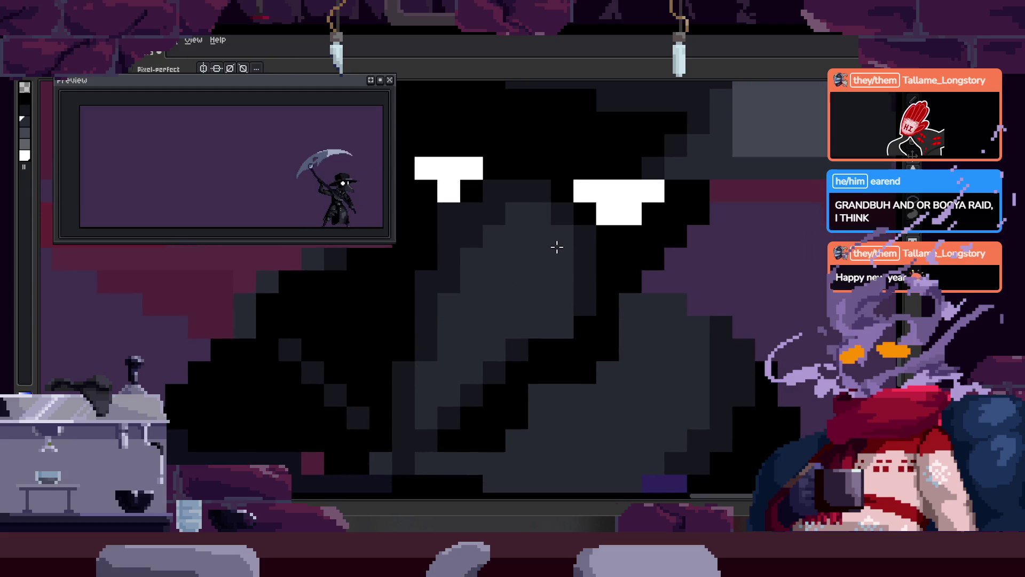
{"action": "left_click", "coordinate": [516, 213]}
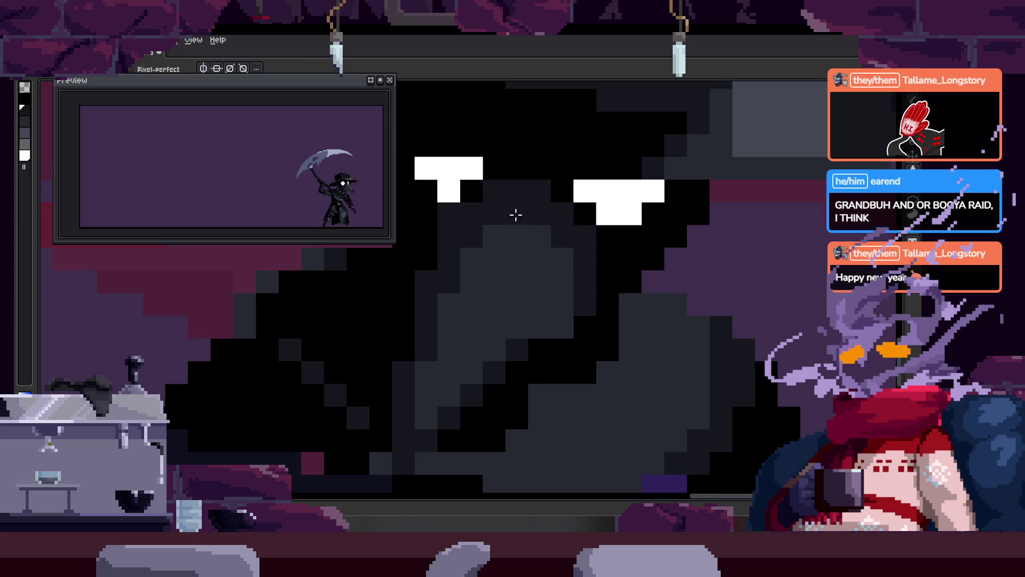
{"action": "left_click", "coordinate": [540, 260]}
{"action": "scroll", "coordinate": [542, 265], "scroll_direction": "down", "scroll_amount": 2}
{"action": "scroll", "coordinate": [547, 270], "scroll_direction": "up", "scroll_amount": 2}
{"action": "scroll", "coordinate": [504, 204], "scroll_direction": "up", "scroll_amount": 1}
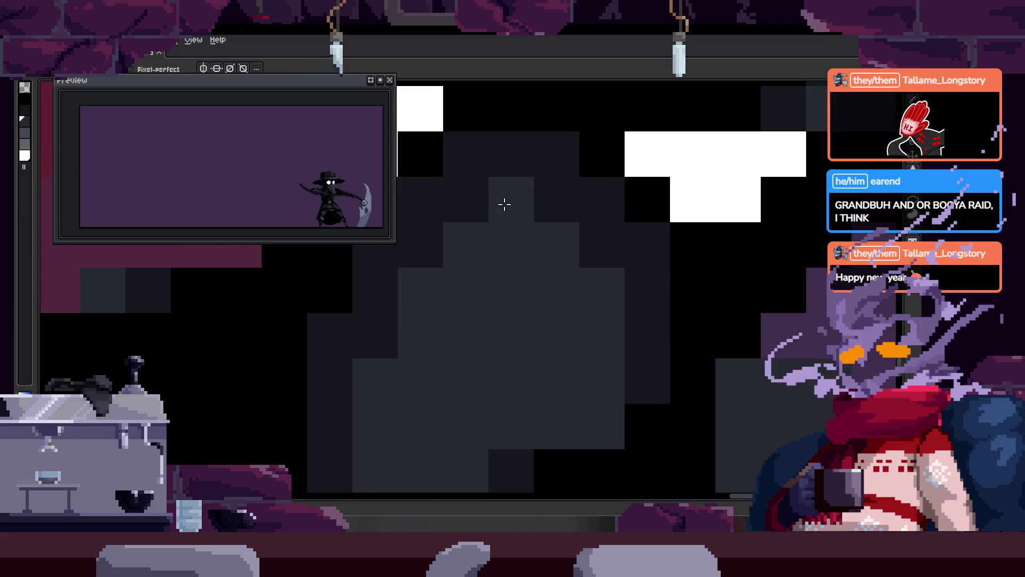
{"action": "scroll", "coordinate": [516, 297], "scroll_direction": "down", "scroll_amount": 1}
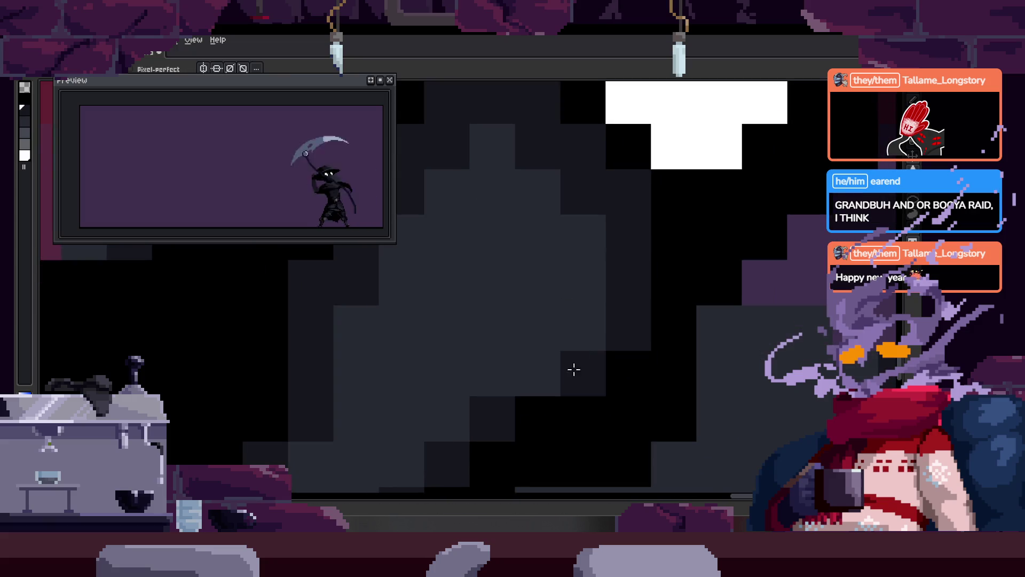
{"action": "scroll", "coordinate": [566, 347], "scroll_direction": "down", "scroll_amount": 1}
{"action": "scroll", "coordinate": [560, 325], "scroll_direction": "down", "scroll_amount": 1}
{"action": "scroll", "coordinate": [547, 311], "scroll_direction": "up", "scroll_amount": 2}
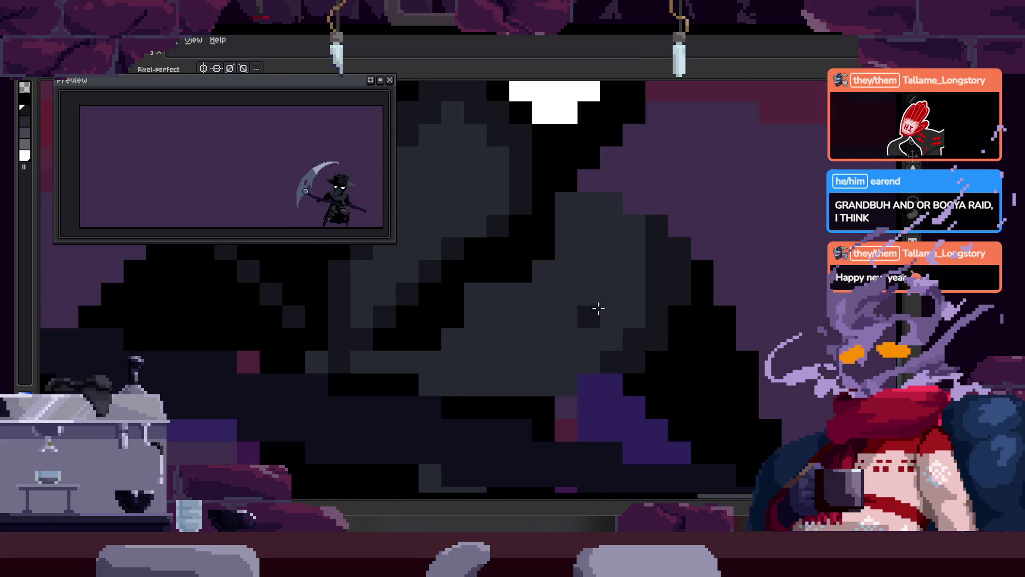
Step: Sample a cloak shade and darken another pixel lower on the cloak
{"action": "key", "text": "i"}
{"action": "key", "text": "b"}
{"action": "scroll", "coordinate": [454, 341], "scroll_direction": "up", "scroll_amount": 1}
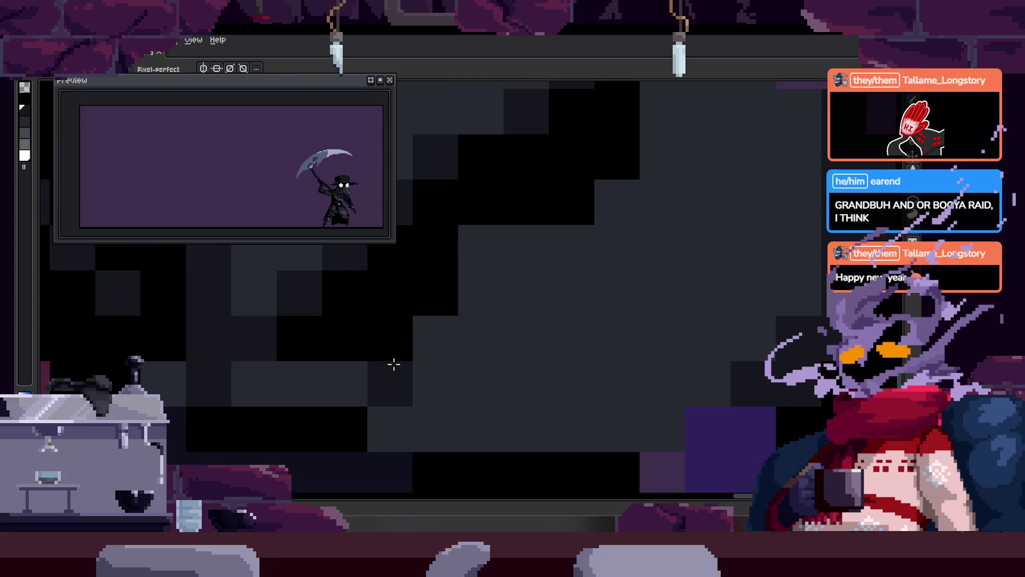
{"action": "key", "text": "i"}
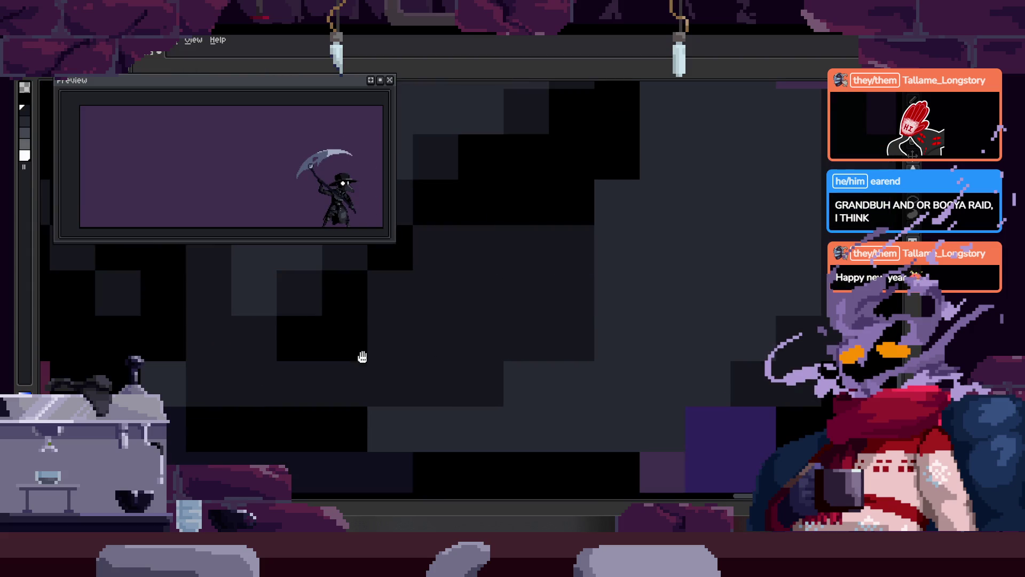
{"action": "left_click_drag", "start_coordinate": [325, 318], "coordinate": [457, 314]}
{"action": "key", "text": "v"}
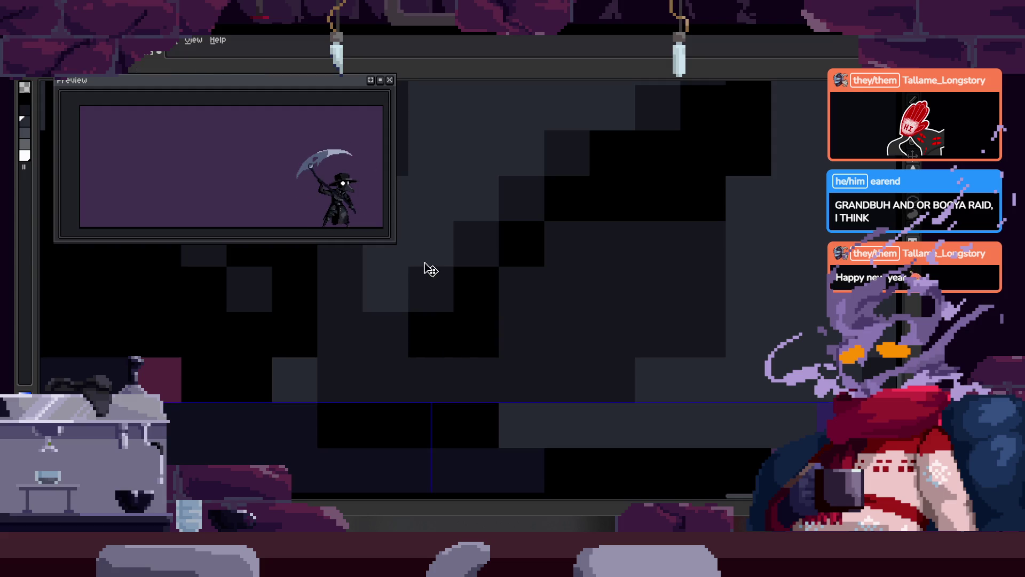
{"action": "left_click_drag", "start_coordinate": [441, 370], "coordinate": [556, 359]}
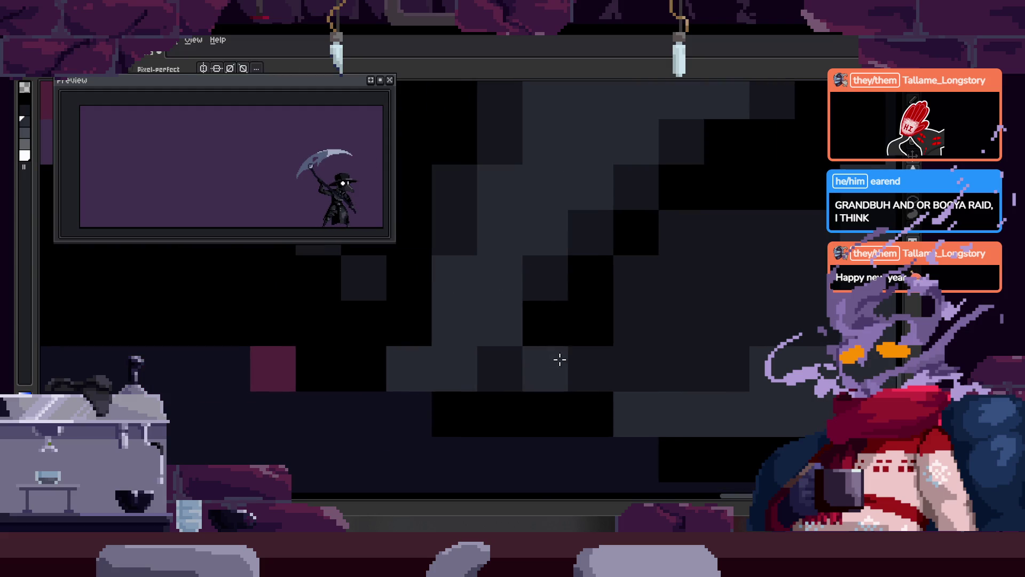
{"action": "key", "text": "b"}
{"action": "left_click", "coordinate": [407, 370]}
{"action": "left_click_drag", "start_coordinate": [614, 335], "coordinate": [526, 358]}
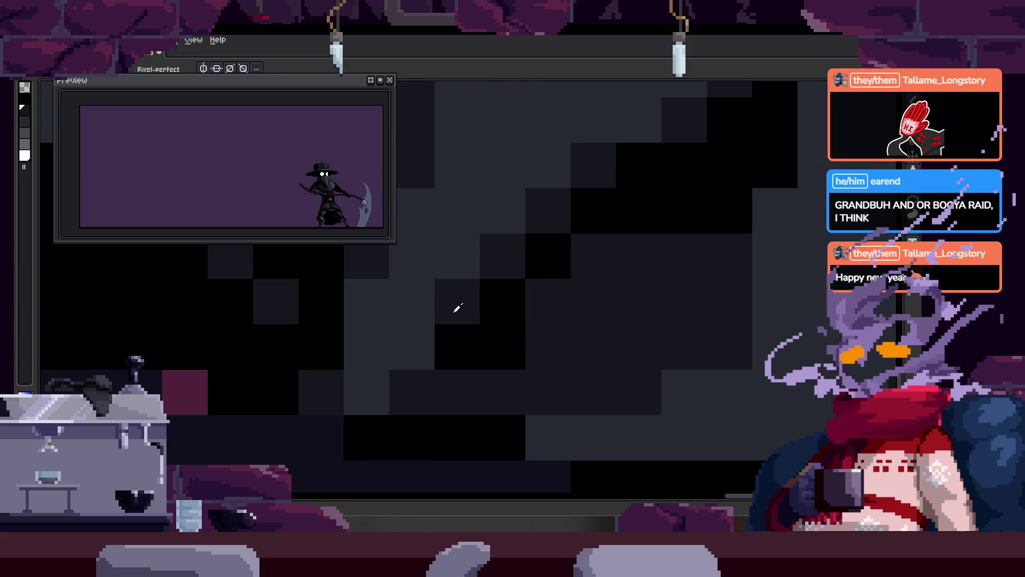
Step: Lasso and delete the staircase-shaped black patch on the cloak, then undo to restore it
{"action": "scroll", "coordinate": [582, 342], "scroll_direction": "down", "scroll_amount": 3}
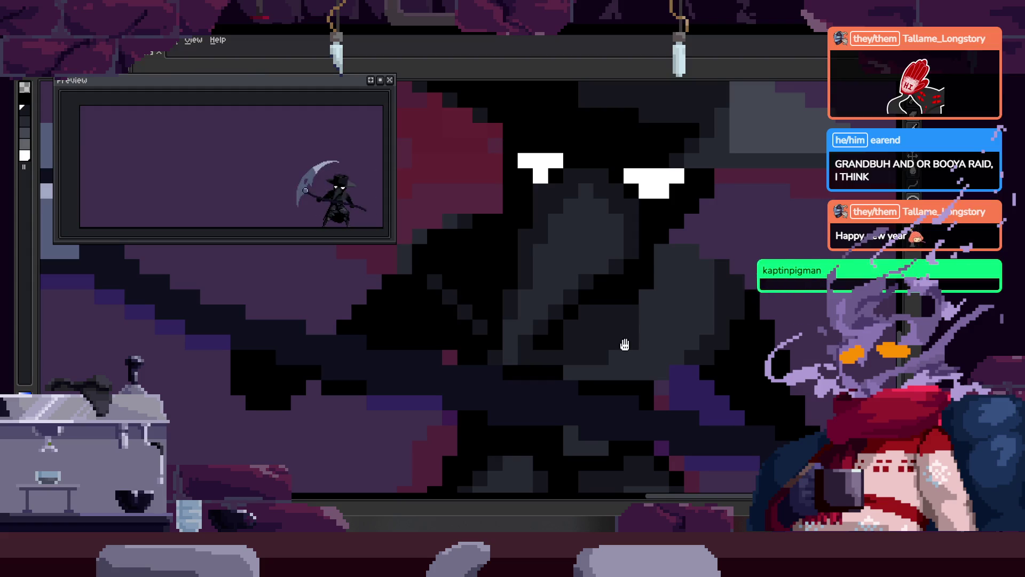
{"action": "scroll", "coordinate": [458, 344], "scroll_direction": "up", "scroll_amount": 2}
{"action": "scroll", "coordinate": [486, 343], "scroll_direction": "down", "scroll_amount": 1}
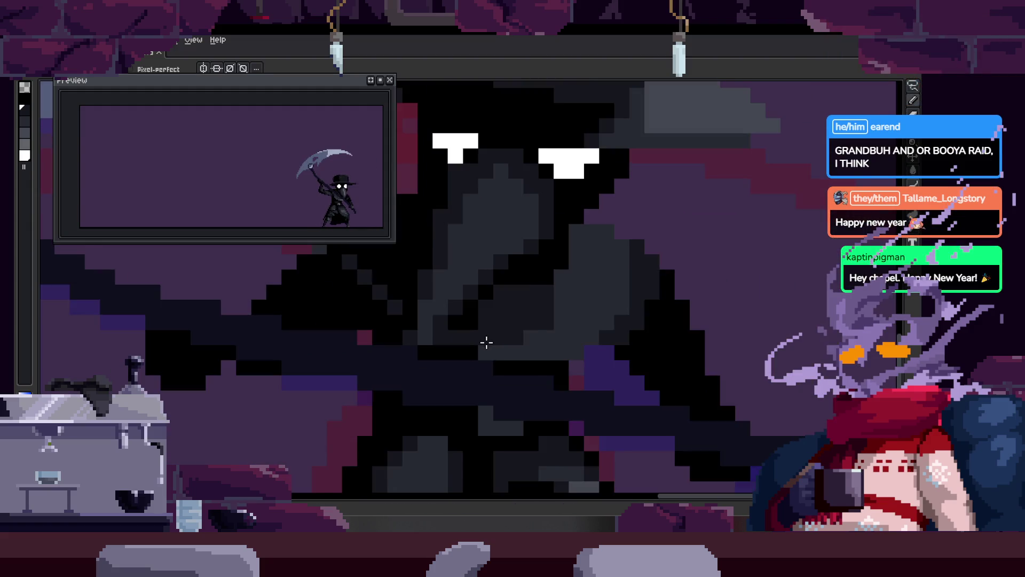
{"action": "scroll", "coordinate": [545, 288], "scroll_direction": "up", "scroll_amount": 1}
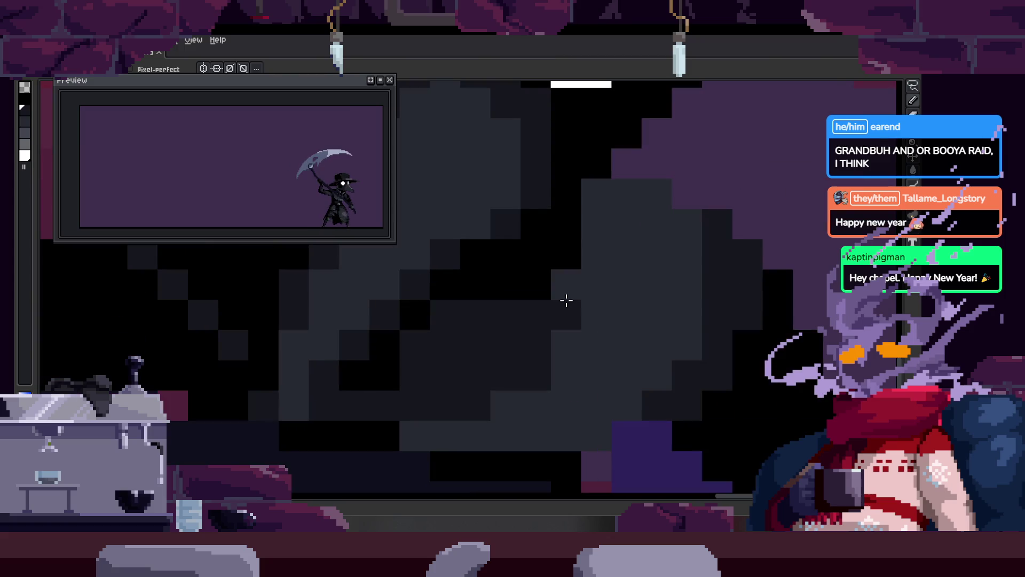
{"action": "key", "text": "v"}
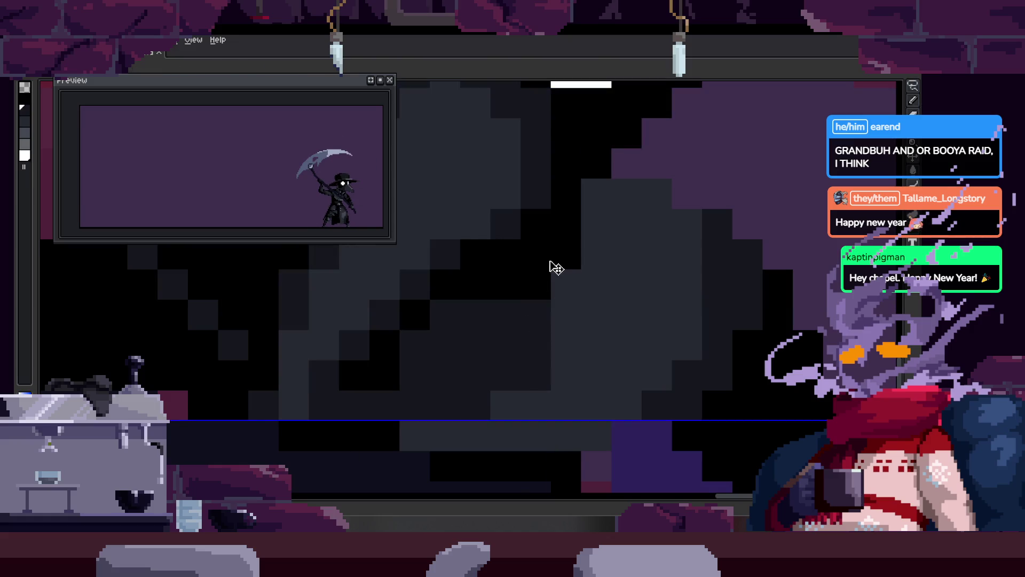
{"action": "key", "text": "b"}
{"action": "left_click_drag", "start_coordinate": [549, 275], "coordinate": [513, 322]}
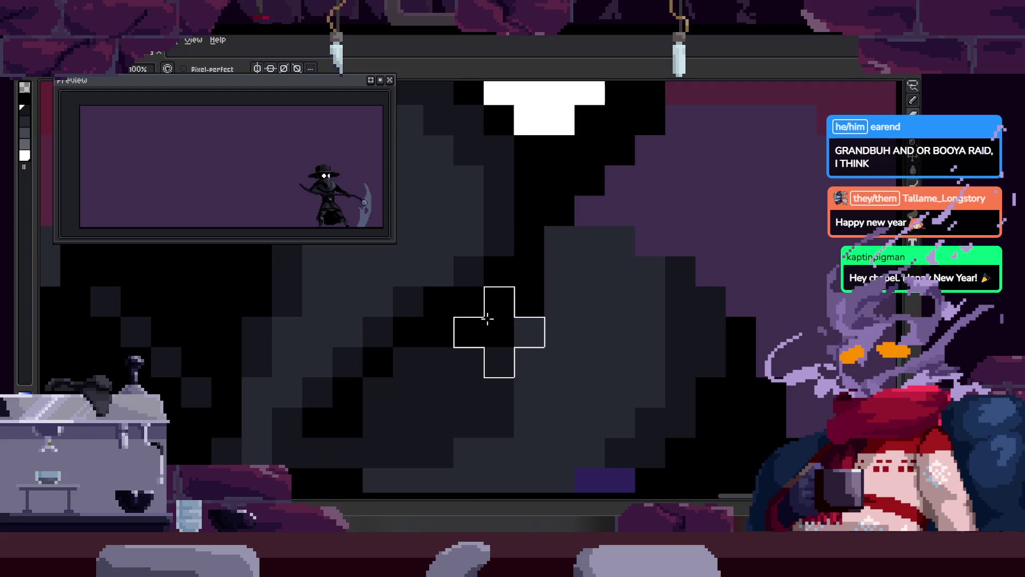
{"action": "key", "text": "q"}
{"action": "left_click_drag", "start_coordinate": [436, 333], "coordinate": [563, 269]}
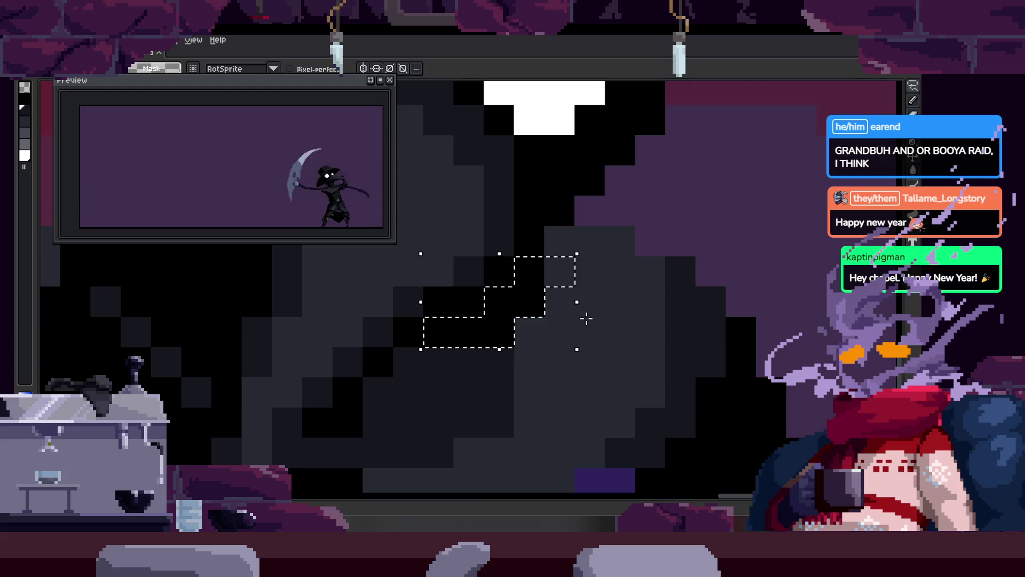
{"action": "key", "text": "Delete"}
{"action": "key", "text": "Tab"}
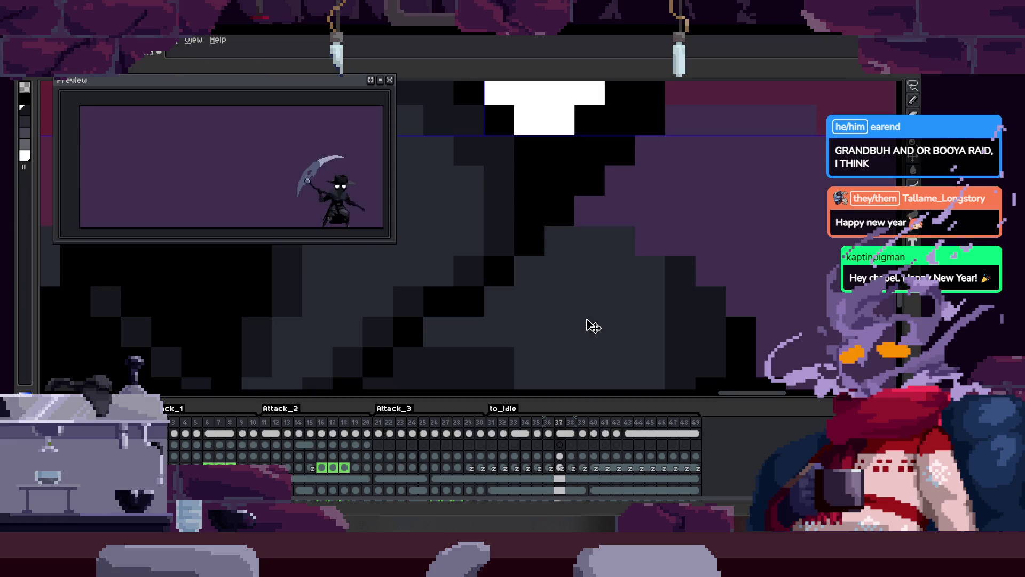
{"action": "key", "text": "ctrl+z"}
{"action": "key", "text": "ctrl+d"}
{"action": "key", "text": "Tab"}
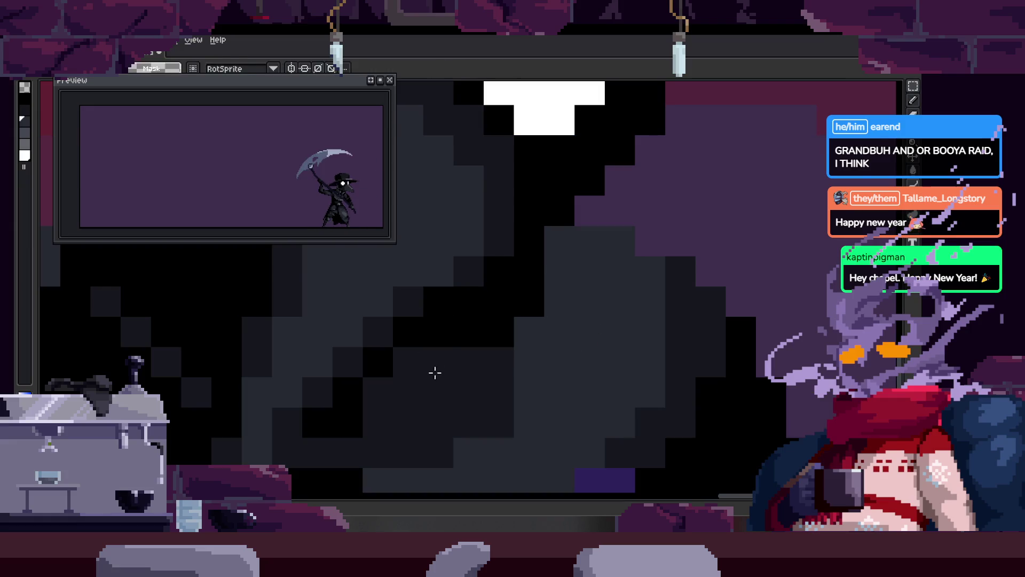
Step: Repaint chest shading pixels lighter grey and darken three pixels in the cloak column
{"action": "key", "text": "b"}
{"action": "left_click", "coordinate": [432, 374]}
{"action": "left_click", "coordinate": [521, 299]}
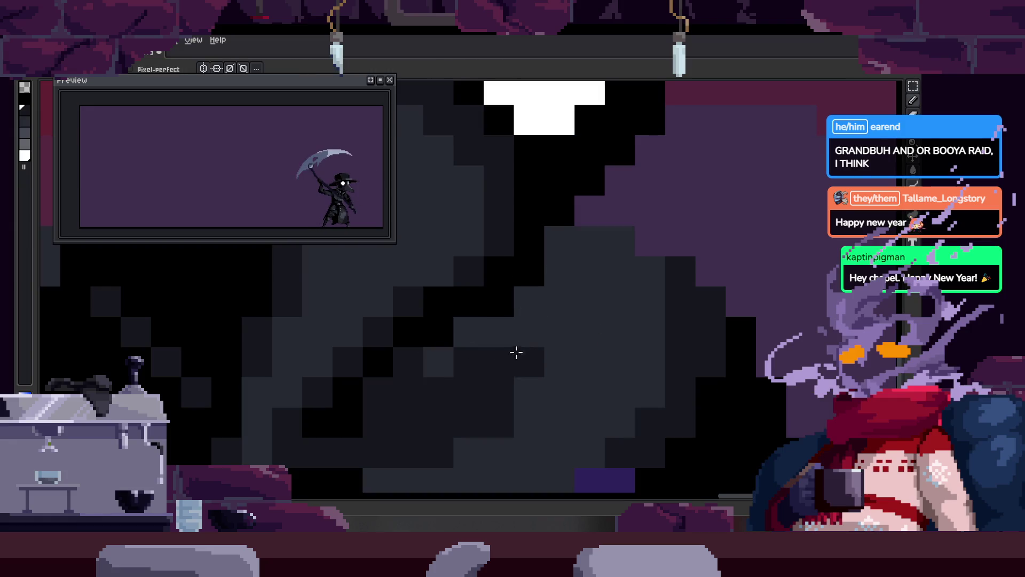
{"action": "left_click", "coordinate": [533, 322]}
{"action": "left_click", "coordinate": [584, 238]}
{"action": "left_click", "coordinate": [581, 267]}
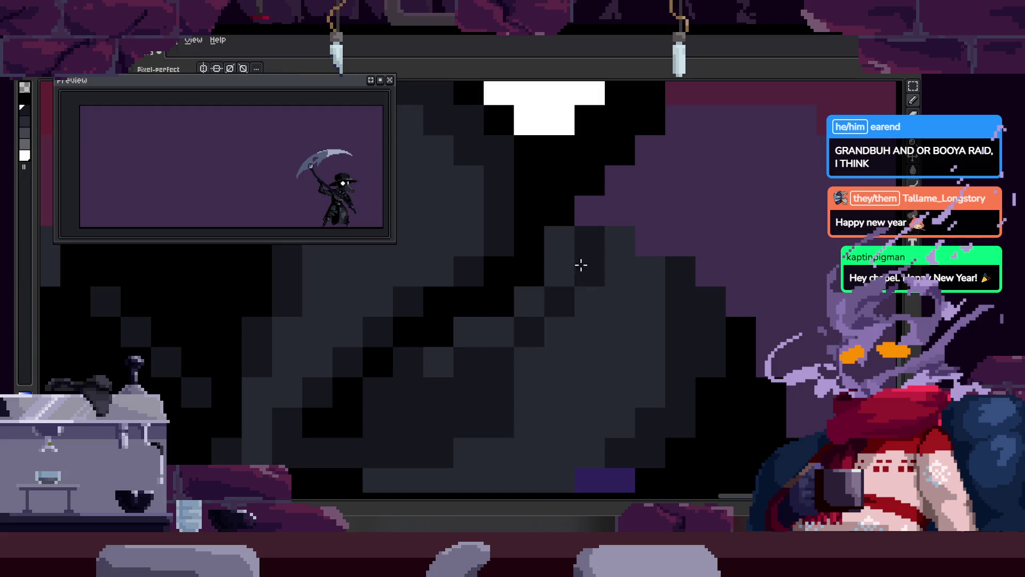
{"action": "left_click", "coordinate": [597, 291]}
Step: Darken two more pixels on the torso to form the black fold line
{"action": "scroll", "coordinate": [621, 283], "scroll_direction": "down", "scroll_amount": 3}
{"action": "scroll", "coordinate": [621, 284], "scroll_direction": "up", "scroll_amount": 2}
{"action": "scroll", "coordinate": [602, 270], "scroll_direction": "up", "scroll_amount": 3}
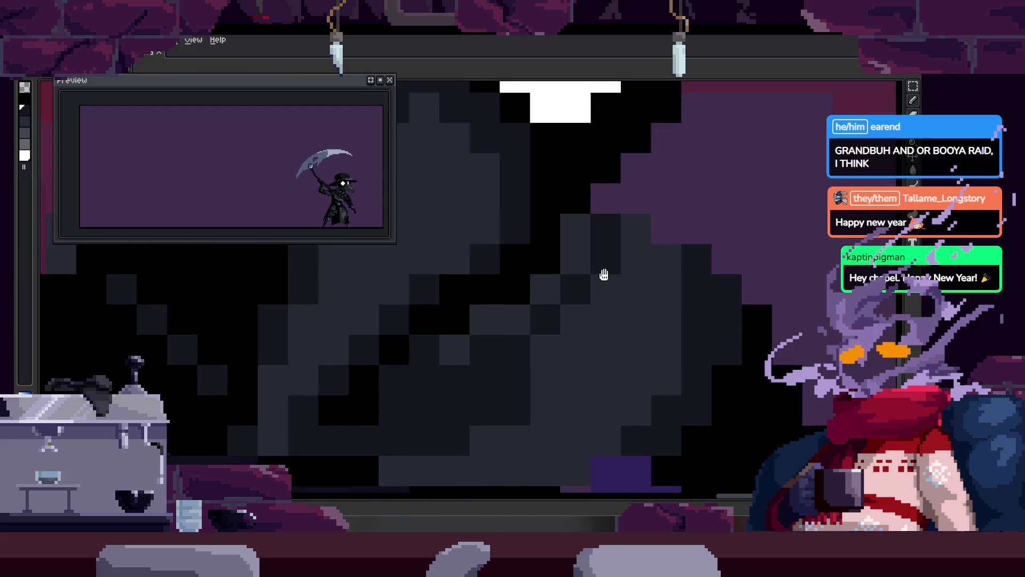
{"action": "scroll", "coordinate": [556, 321], "scroll_direction": "up", "scroll_amount": 2}
{"action": "left_click_drag", "start_coordinate": [516, 309], "coordinate": [511, 332]}
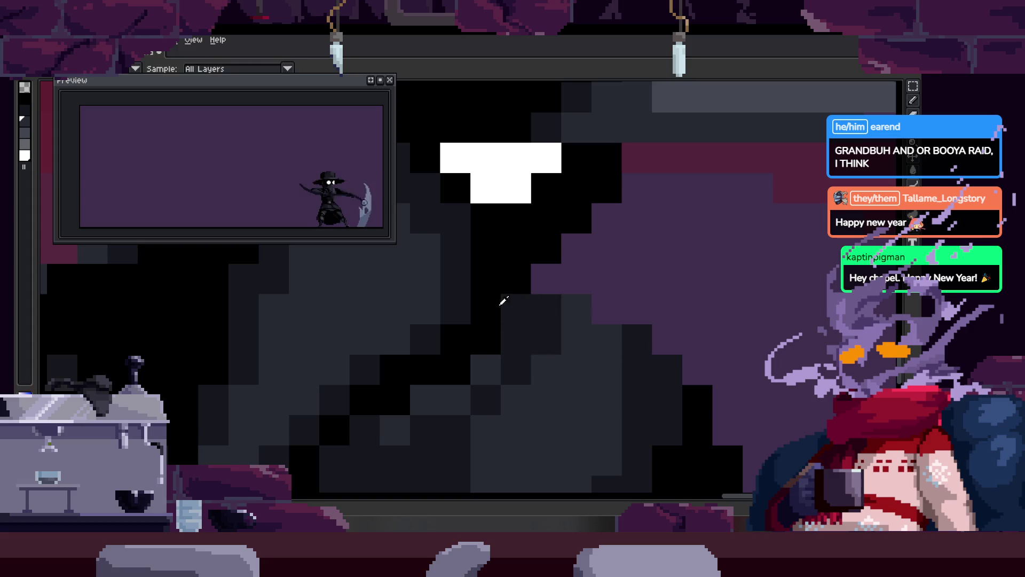
Step: Darken pixels around the chest shading and paint a few stray cloak pixels black
{"action": "left_click", "coordinate": [576, 310]}
{"action": "left_click", "coordinate": [576, 339]}
{"action": "left_click", "coordinate": [522, 314]}
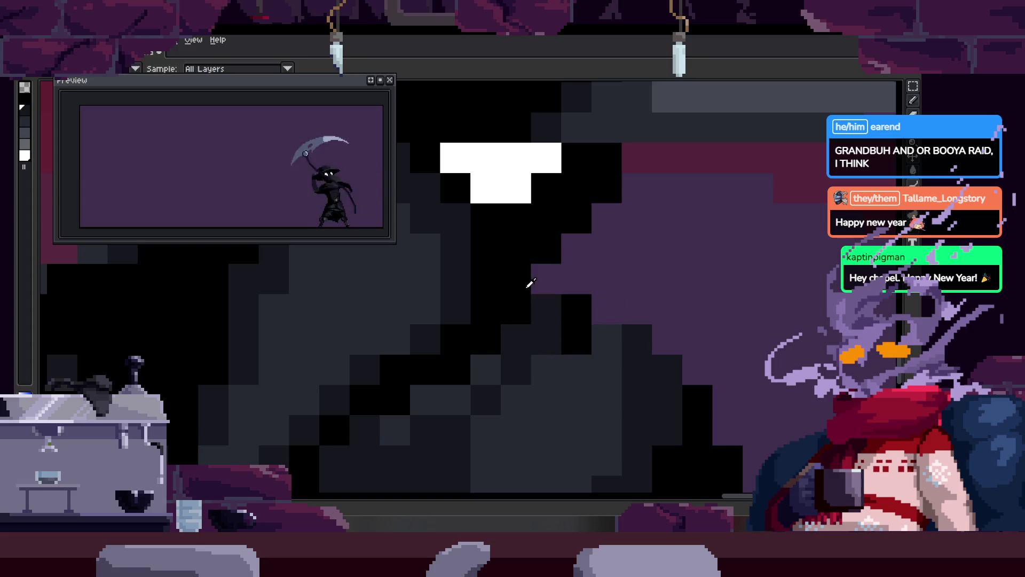
{"action": "key", "text": "i"}
{"action": "scroll", "coordinate": [560, 316], "scroll_direction": "down", "scroll_amount": 2}
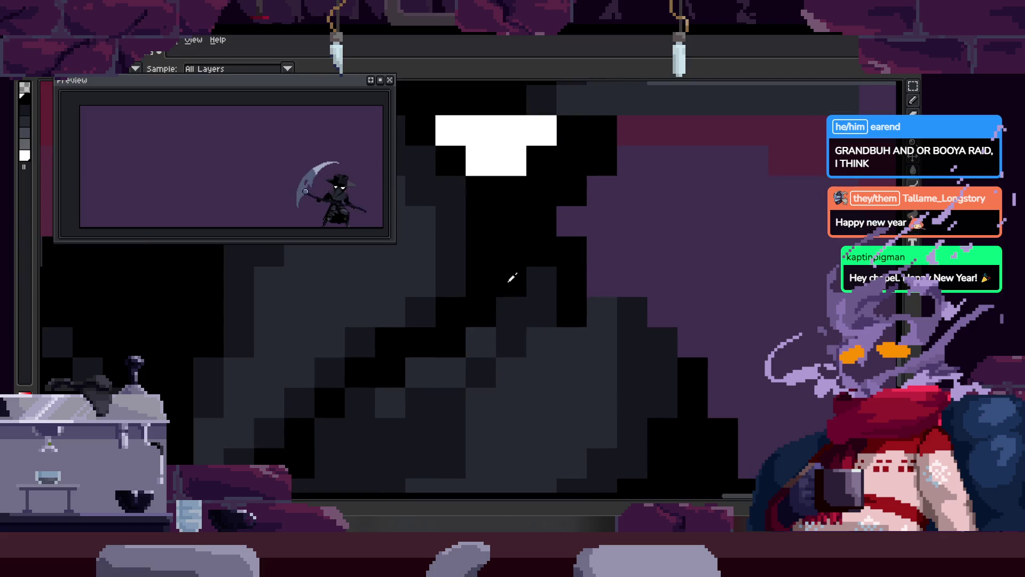
{"action": "key", "text": "b"}
{"action": "mouse_move", "coordinate": [451, 403]}
{"action": "left_mouse_down"}
{"action": "mouse_move", "coordinate": [552, 340]}
{"action": "mouse_move", "coordinate": [614, 247]}
{"action": "left_mouse_up"}
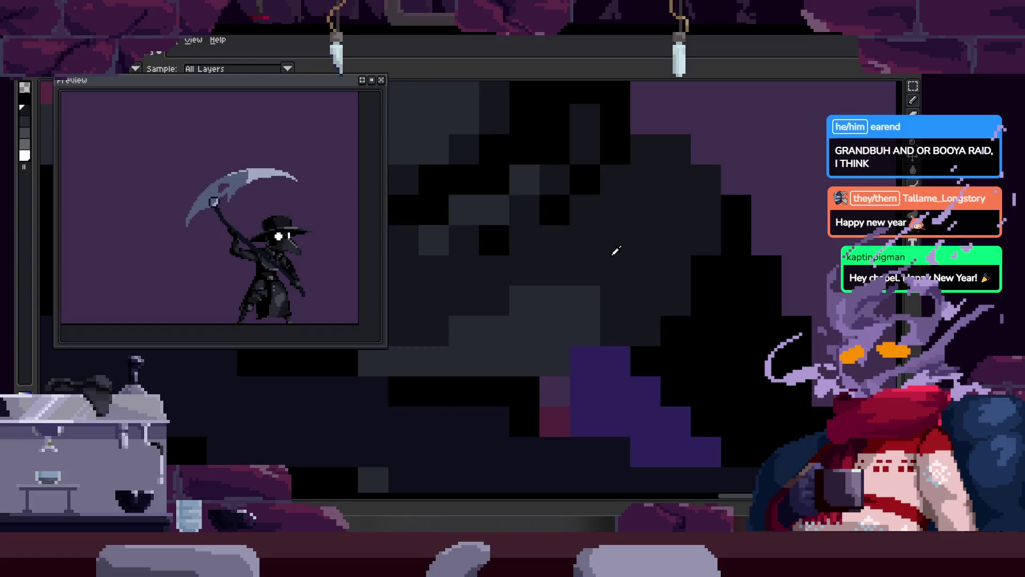
Step: Touch up two figure pixels and paint a column of cloak pixels black
{"action": "mouse_move", "coordinate": [517, 328]}
{"action": "left_mouse_down"}
{"action": "mouse_move", "coordinate": [570, 324]}
{"action": "mouse_move", "coordinate": [510, 309]}
{"action": "left_mouse_up"}
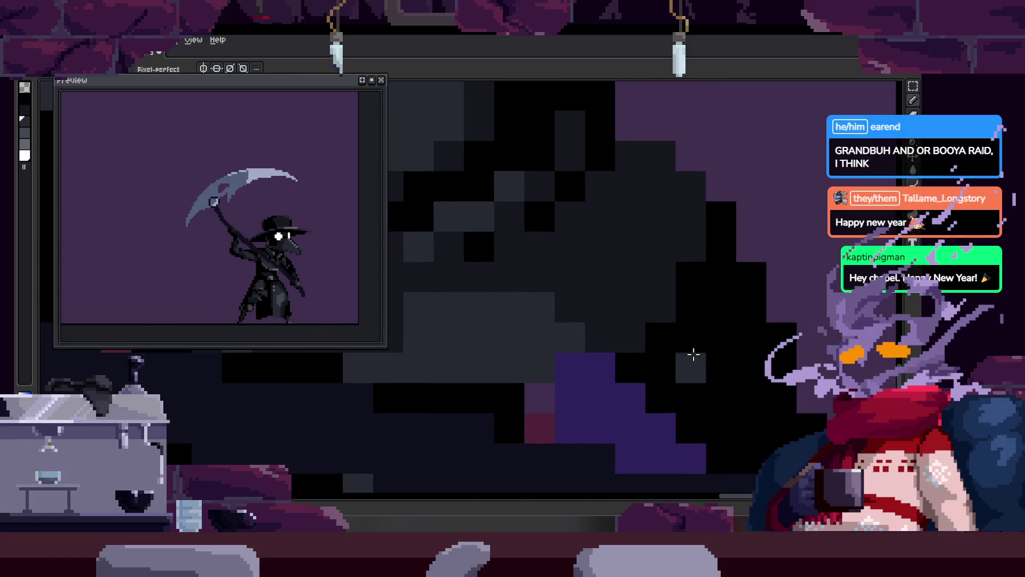
{"action": "key", "text": "Right"}
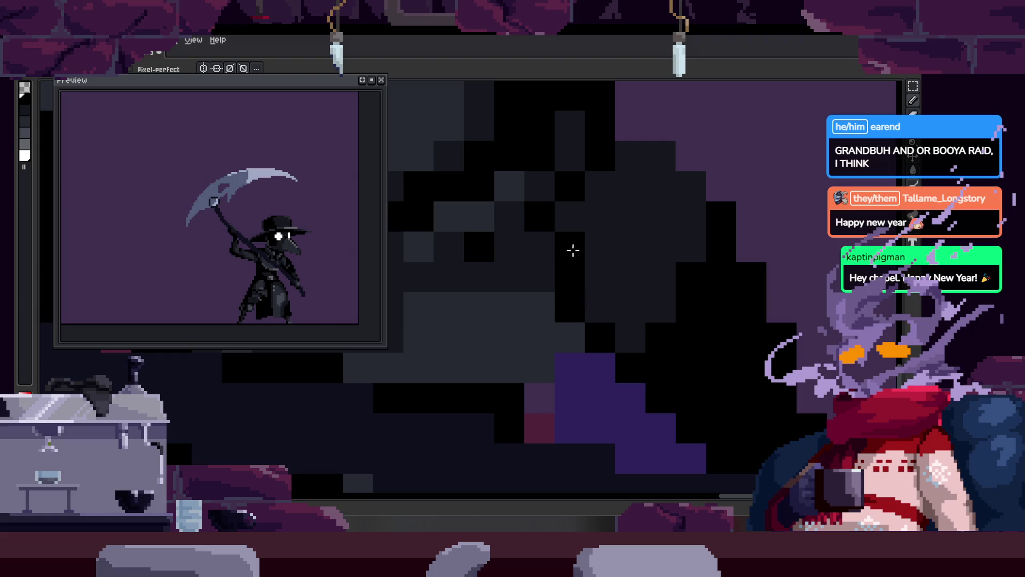
{"action": "scroll", "coordinate": [629, 368], "scroll_direction": "down", "scroll_amount": 5}
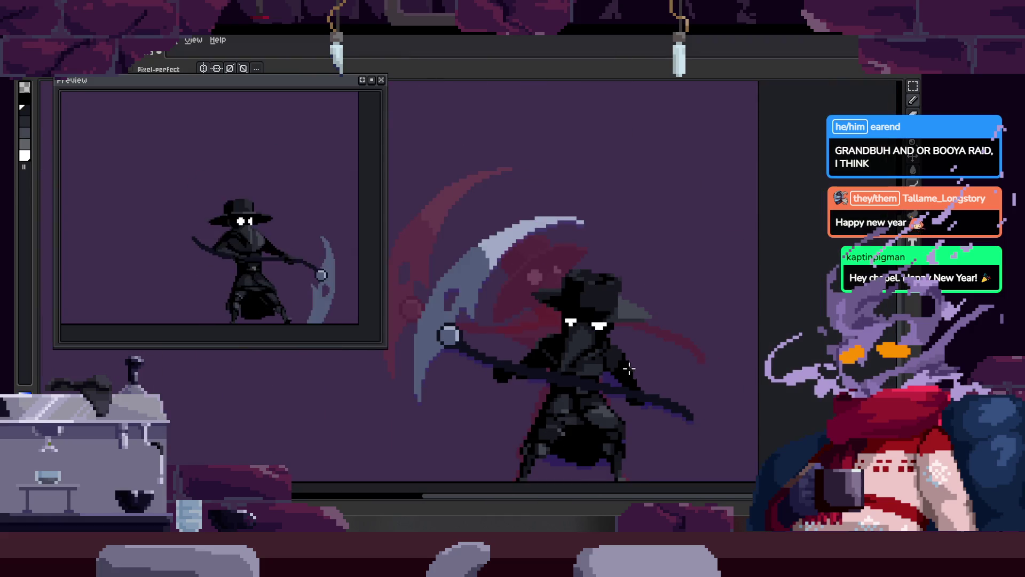
{"action": "scroll", "coordinate": [629, 368], "scroll_direction": "up", "scroll_amount": 2}
{"action": "scroll", "coordinate": [611, 360], "scroll_direction": "up", "scroll_amount": 3}
{"action": "key", "text": "i"}
{"action": "key", "text": "b"}
{"action": "mouse_move", "coordinate": [522, 199]}
{"action": "left_mouse_down"}
{"action": "mouse_move", "coordinate": [515, 331]}
{"action": "mouse_move", "coordinate": [549, 298]}
{"action": "left_mouse_up"}
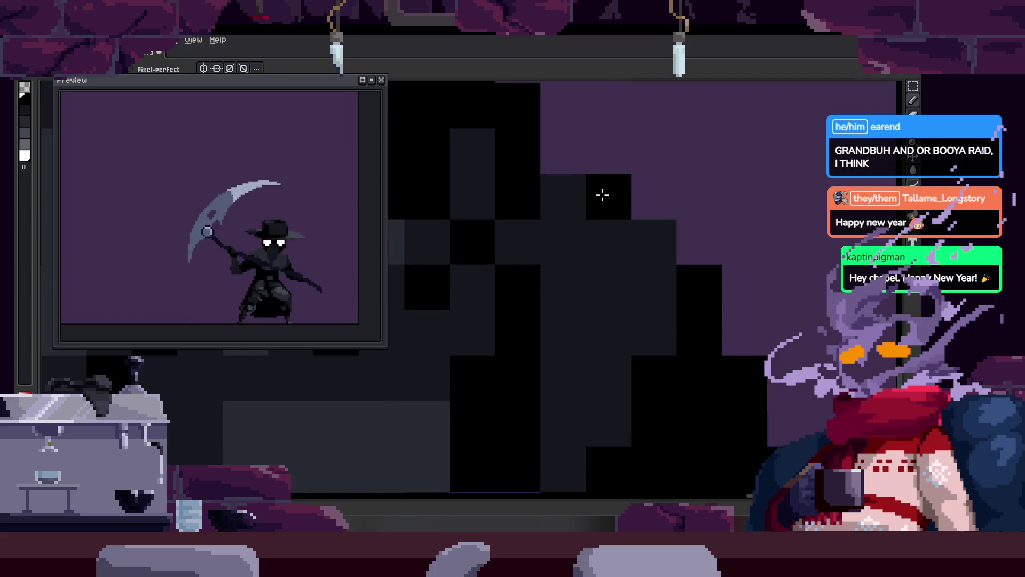
Step: Sample a colour and pan around the cloak to check the cleanup
{"action": "scroll", "coordinate": [632, 272], "scroll_direction": "down", "scroll_amount": 4}
{"action": "scroll", "coordinate": [575, 306], "scroll_direction": "up", "scroll_amount": 2}
{"action": "key", "text": "i"}
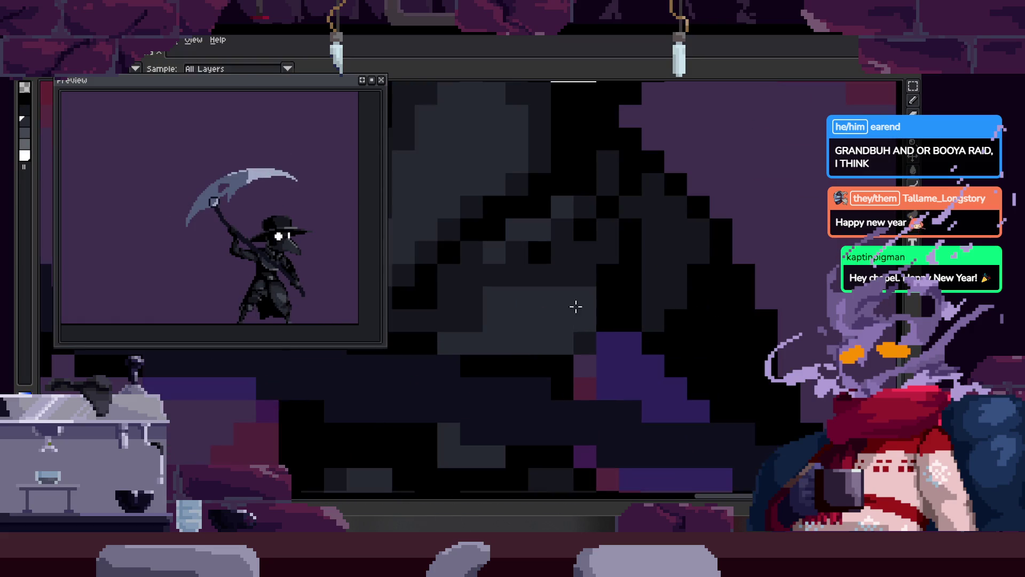
{"action": "scroll", "coordinate": [576, 306], "scroll_direction": "up", "scroll_amount": 2}
{"action": "key", "text": "space"}
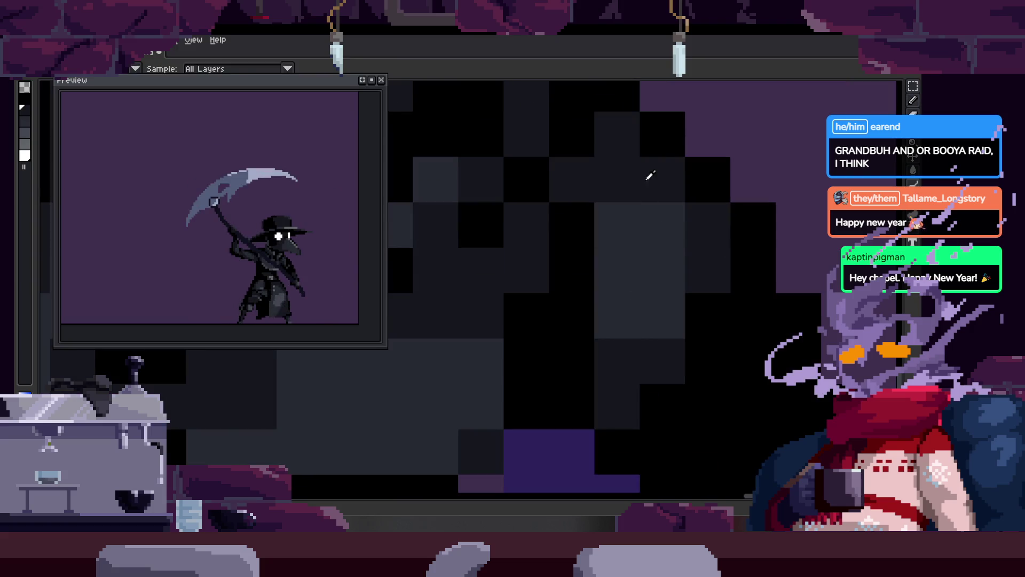
{"action": "scroll", "coordinate": [623, 338], "scroll_direction": "down", "scroll_amount": 3}
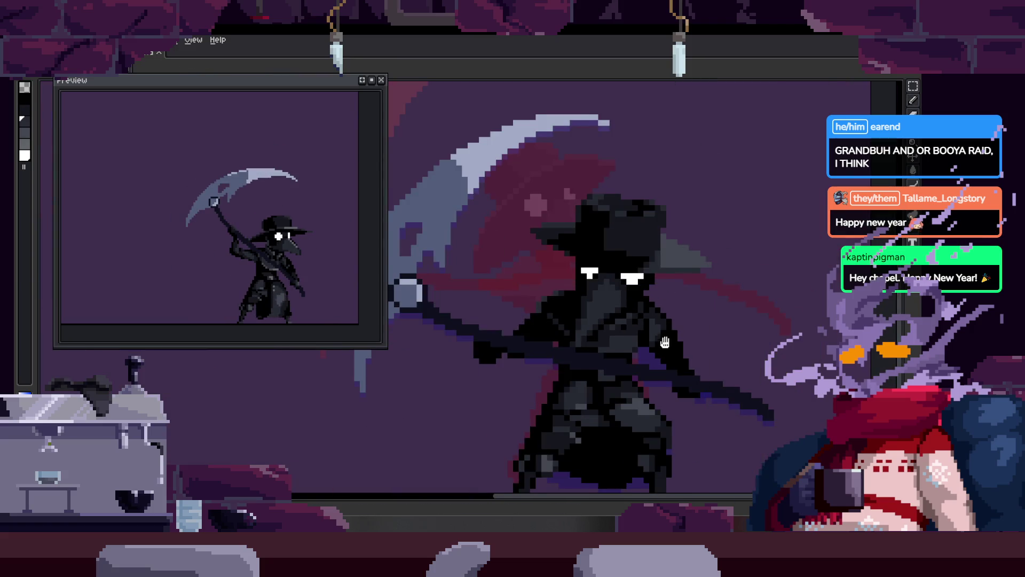
Step: Inspect the face close-up and save the .aseprite animation file
{"action": "scroll", "coordinate": [584, 309], "scroll_direction": "up", "scroll_amount": 2}
{"action": "scroll", "coordinate": [608, 273], "scroll_direction": "up", "scroll_amount": 2}
{"action": "scroll", "coordinate": [609, 319], "scroll_direction": "down", "scroll_amount": 1}
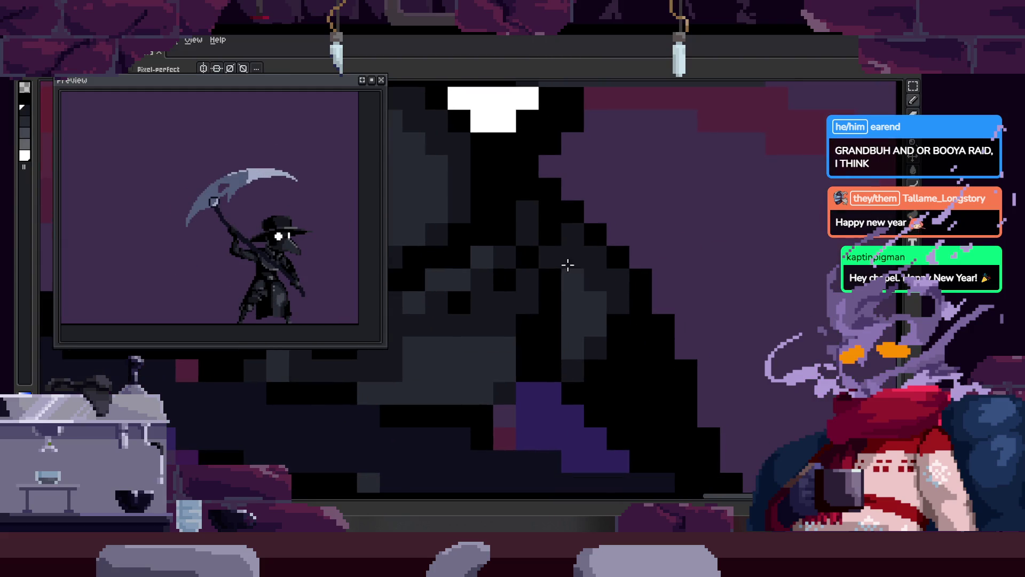
{"action": "scroll", "coordinate": [504, 354], "scroll_direction": "left", "scroll_amount": 3}
{"action": "scroll", "coordinate": [497, 321], "scroll_direction": "down", "scroll_amount": 1}
{"action": "key", "text": "alt"}
{"action": "scroll", "coordinate": [507, 326], "scroll_direction": "left", "scroll_amount": 3}
{"action": "scroll", "coordinate": [538, 314], "scroll_direction": "down", "scroll_amount": 1}
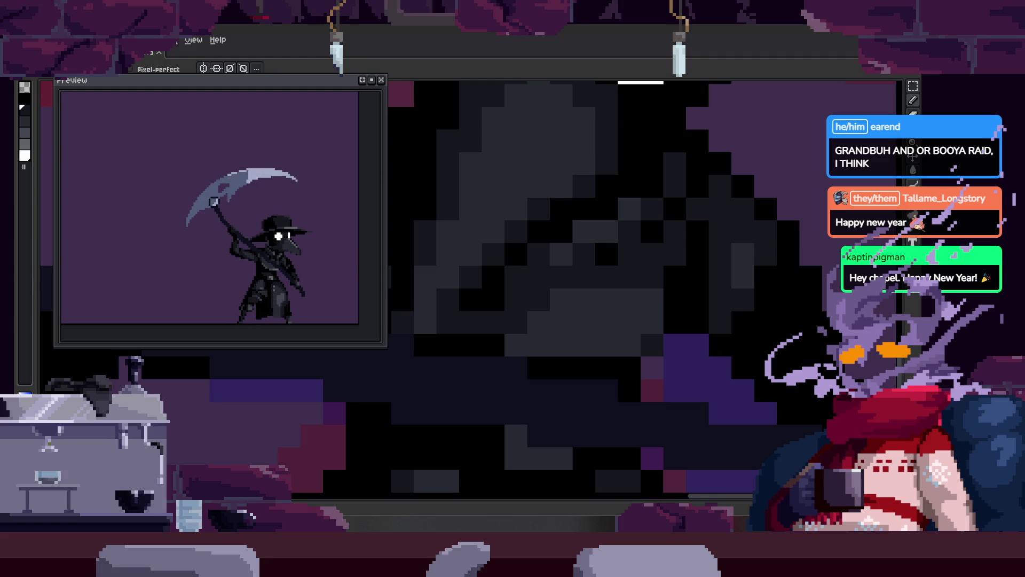
{"action": "scroll", "coordinate": [595, 281], "scroll_direction": "down", "scroll_amount": 2}
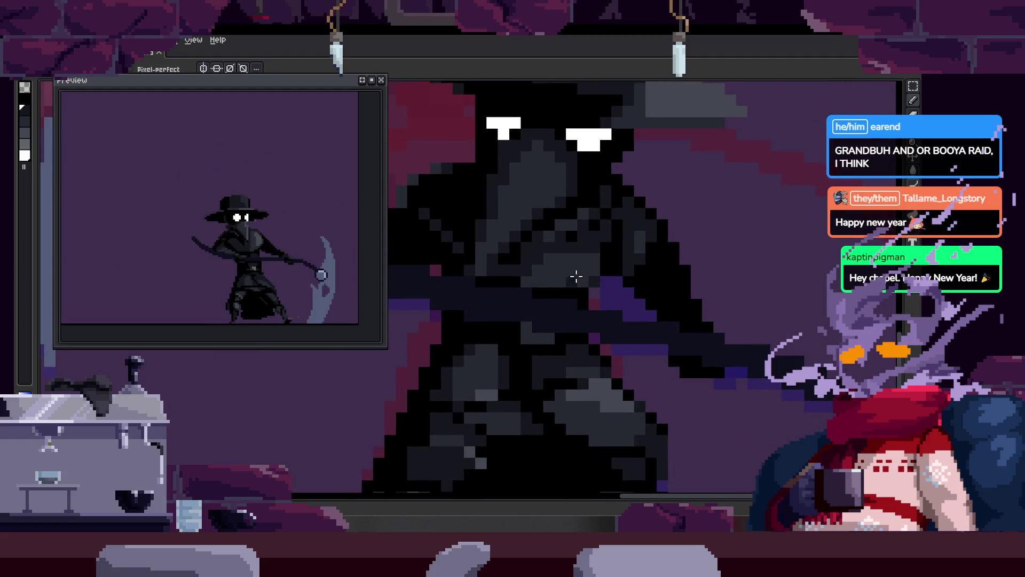
{"action": "key", "text": "ctrl+s"}
Step: Pan and zoom across the torso to review the chest shading
{"action": "scroll", "coordinate": [580, 281], "scroll_direction": "up", "scroll_amount": 3}
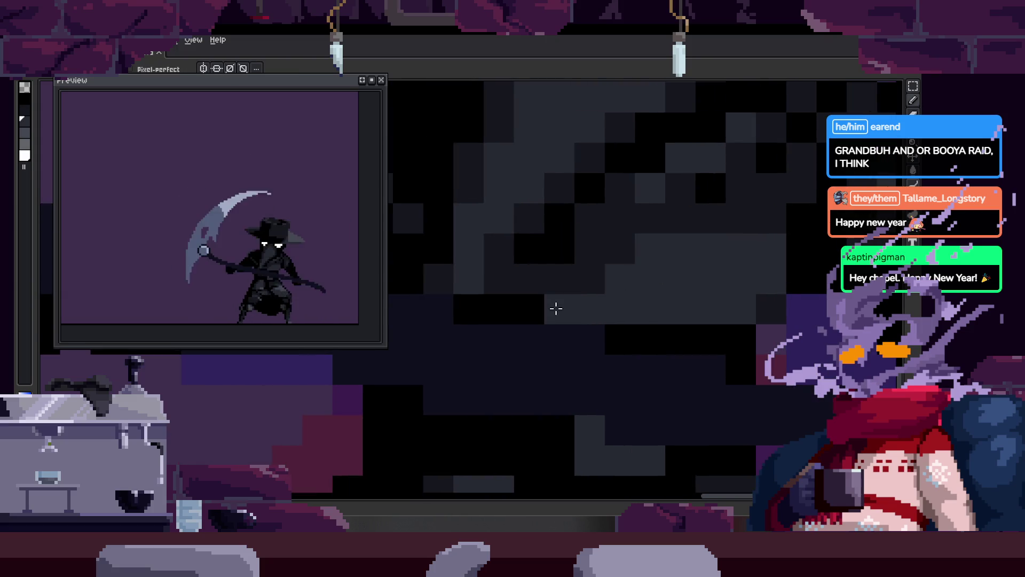
{"action": "key", "text": "b"}
{"action": "left_click_drag", "start_coordinate": [622, 289], "coordinate": [551, 304]}
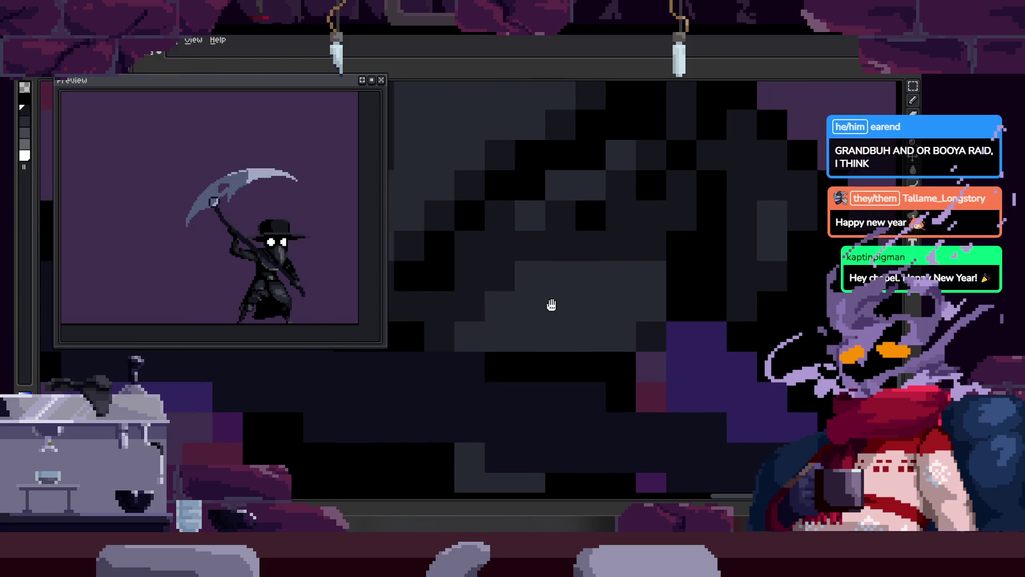
{"action": "scroll", "coordinate": [539, 286], "scroll_direction": "down", "scroll_amount": 1}
{"action": "scroll", "coordinate": [540, 290], "scroll_direction": "down", "scroll_amount": 2}
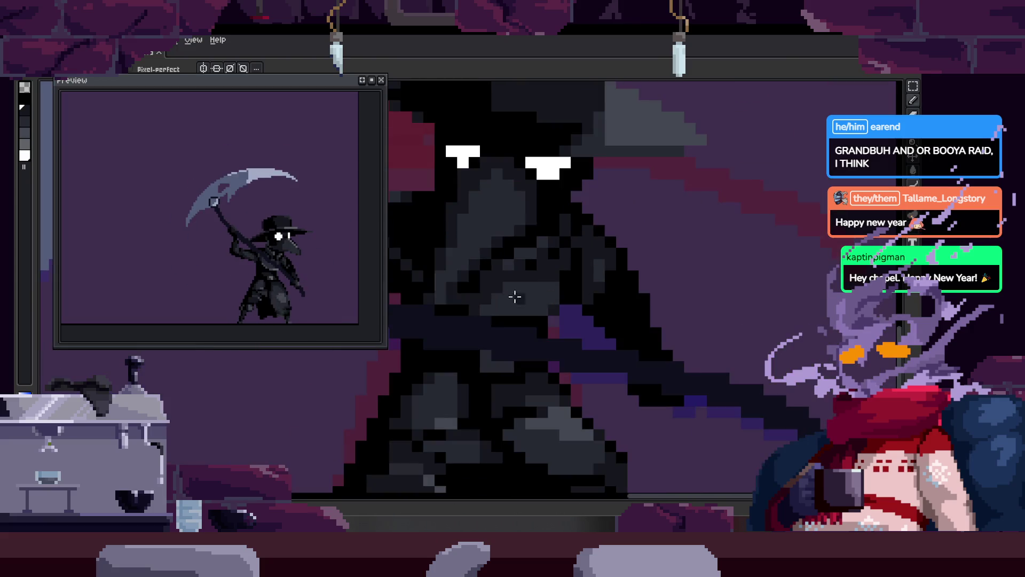
{"action": "scroll", "coordinate": [492, 300], "scroll_direction": "up", "scroll_amount": 2}
{"action": "scroll", "coordinate": [549, 307], "scroll_direction": "up", "scroll_amount": 1}
{"action": "scroll", "coordinate": [553, 306], "scroll_direction": "down", "scroll_amount": 1}
{"action": "scroll", "coordinate": [593, 309], "scroll_direction": "down", "scroll_amount": 1}
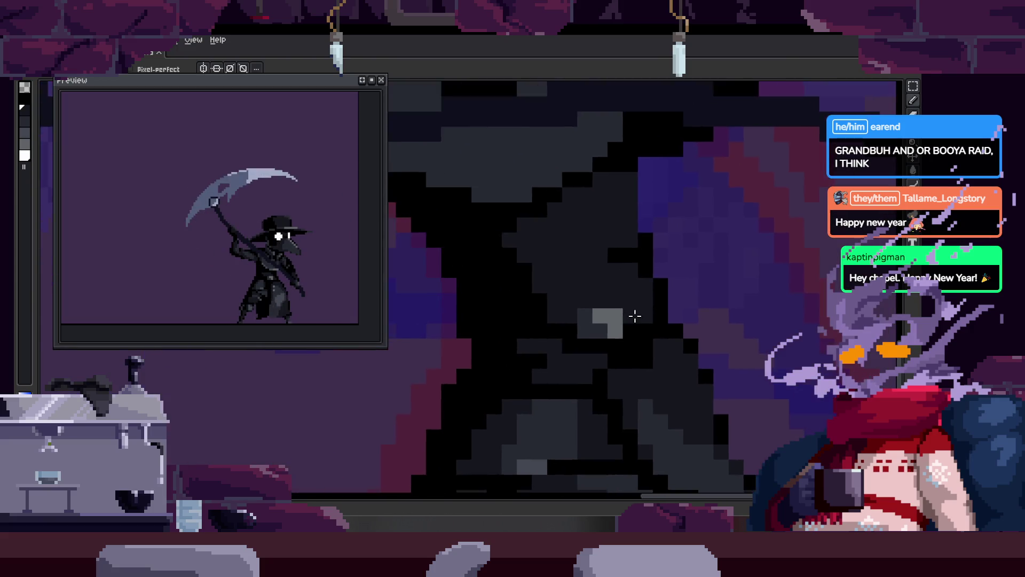
{"action": "scroll", "coordinate": [636, 316], "scroll_direction": "down", "scroll_amount": 1}
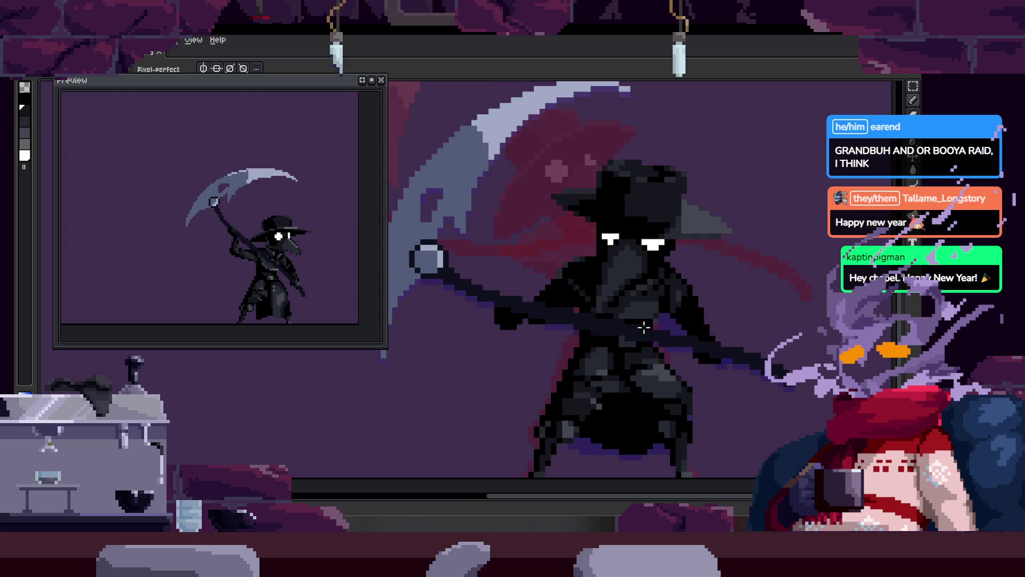
{"action": "scroll", "coordinate": [659, 324], "scroll_direction": "down", "scroll_amount": 1}
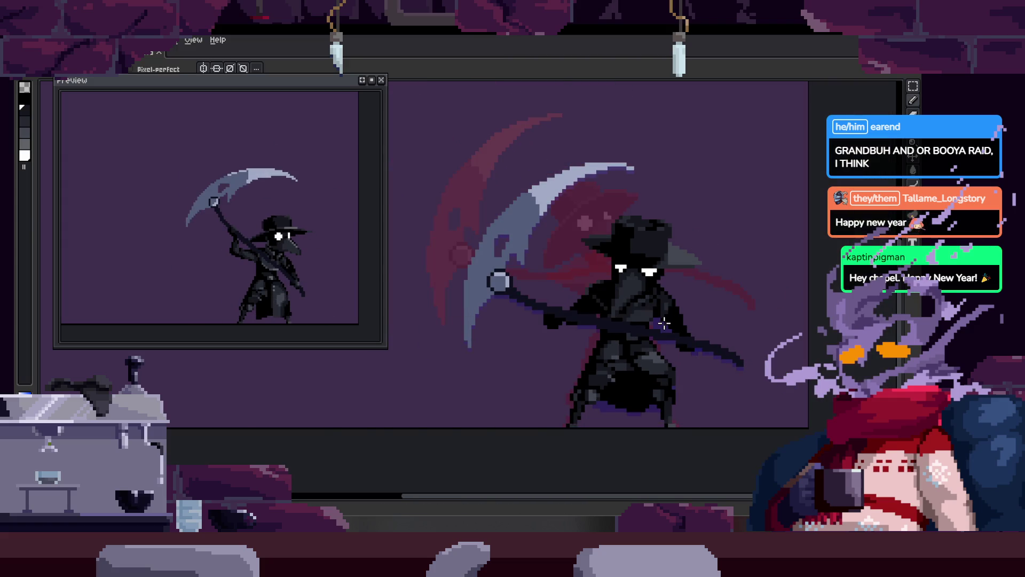
Step: Show and hide the animation timeline twice to watch the attack playback
{"action": "key", "text": "Tab"}
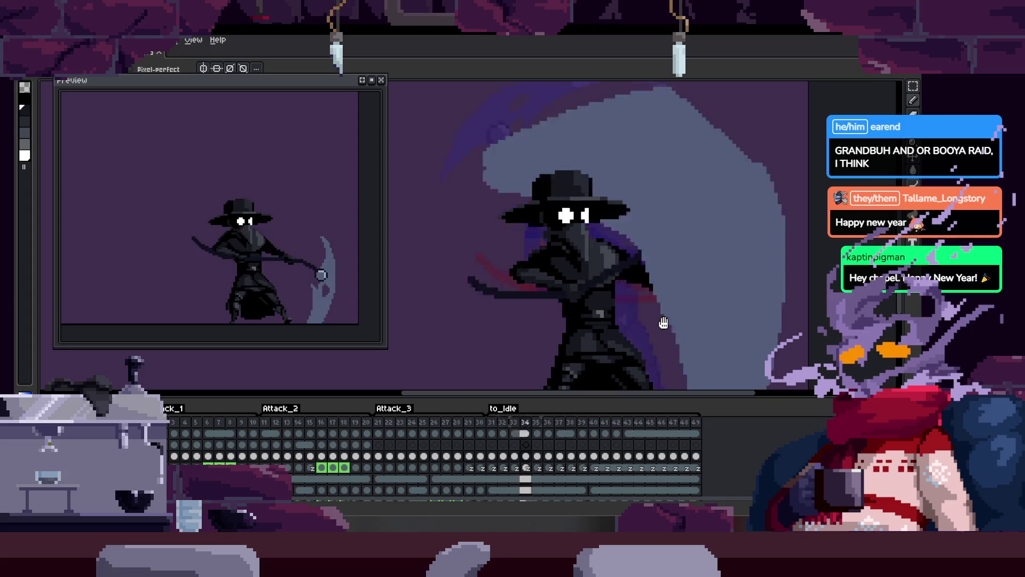
{"action": "key", "text": "Tab"}
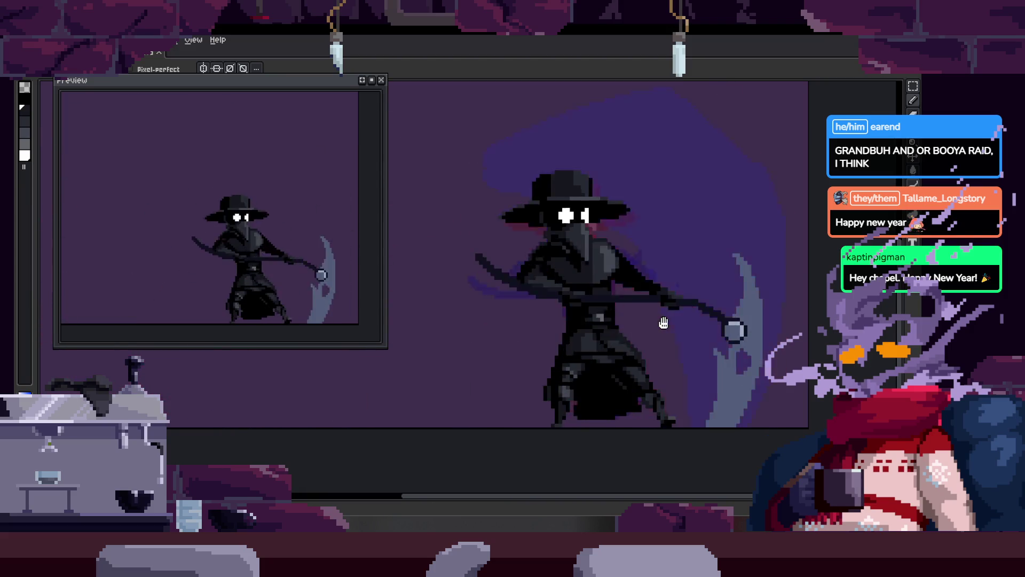
{"action": "key", "text": "Tab"}
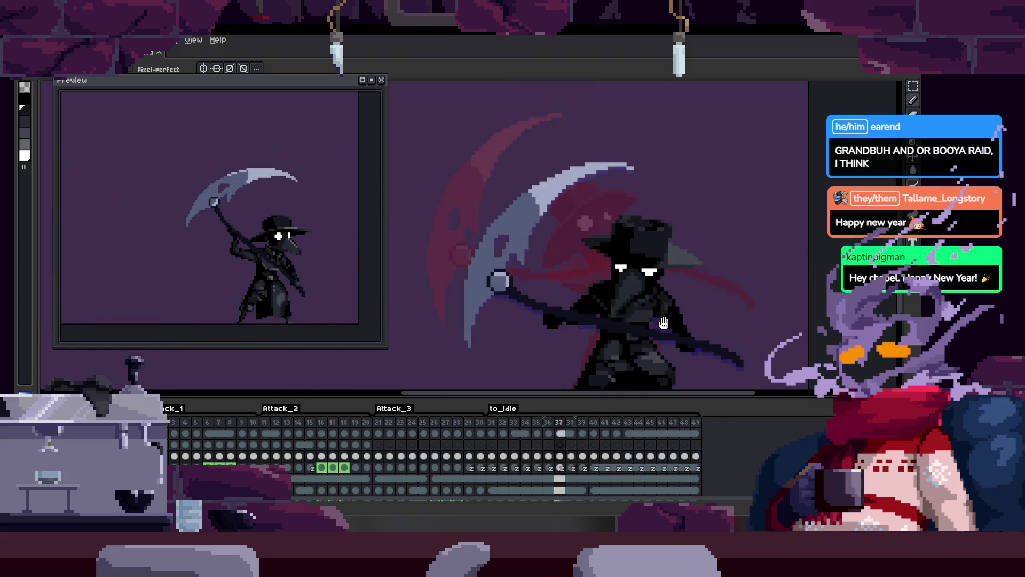
{"action": "key", "text": "Tab"}
Step: Step back three frames to the pose with the scythe raised overhead
{"action": "key", "text": "Left"}
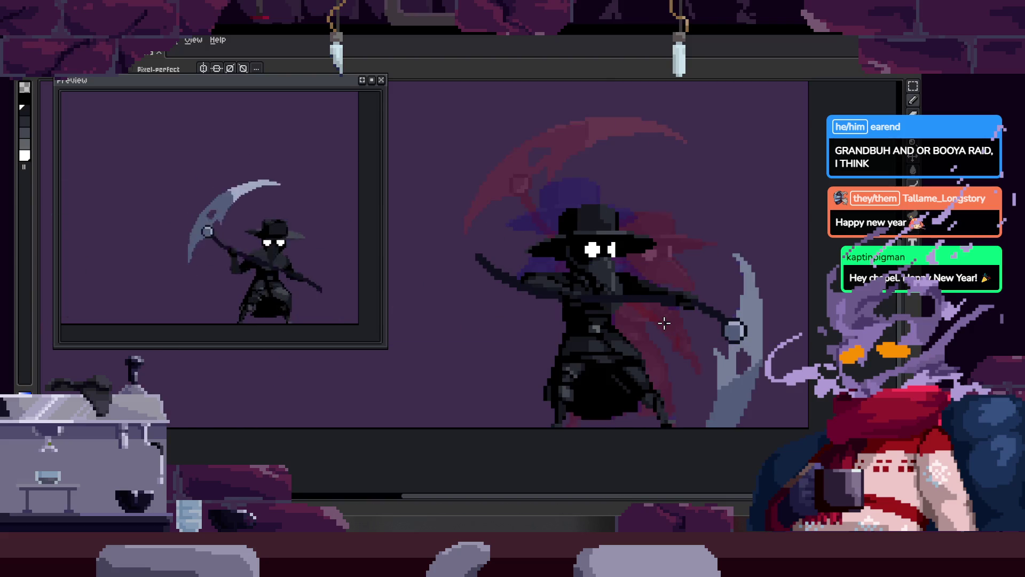
{"action": "key", "text": "Left"}
{"action": "key", "text": "Left"}
{"action": "key", "text": "Left"}
{"action": "key", "text": "Left"}
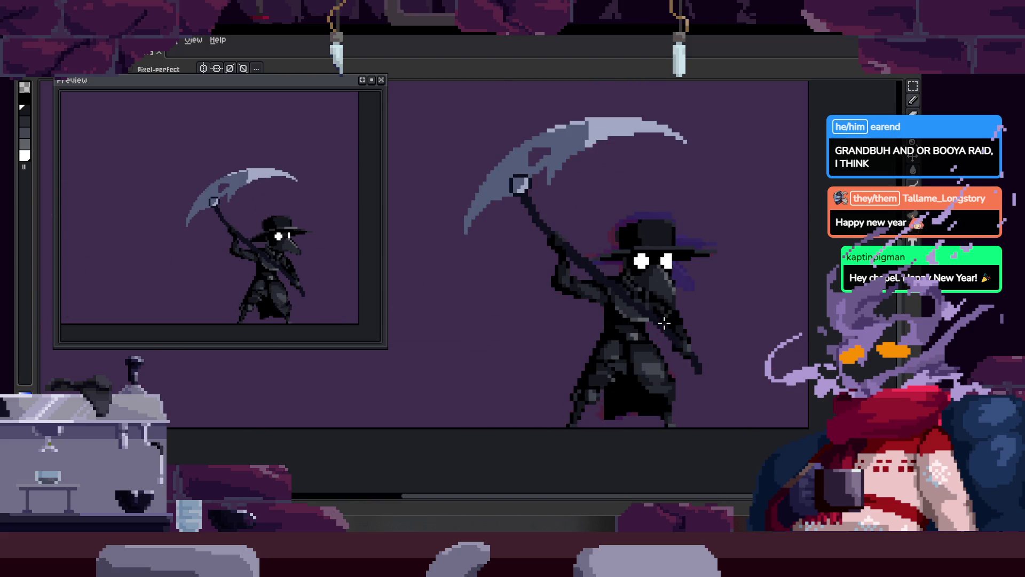
{"action": "key", "text": "Left"}
{"action": "key", "text": "Left"}
{"action": "key", "text": "Left"}
{"action": "key", "text": "Left"}
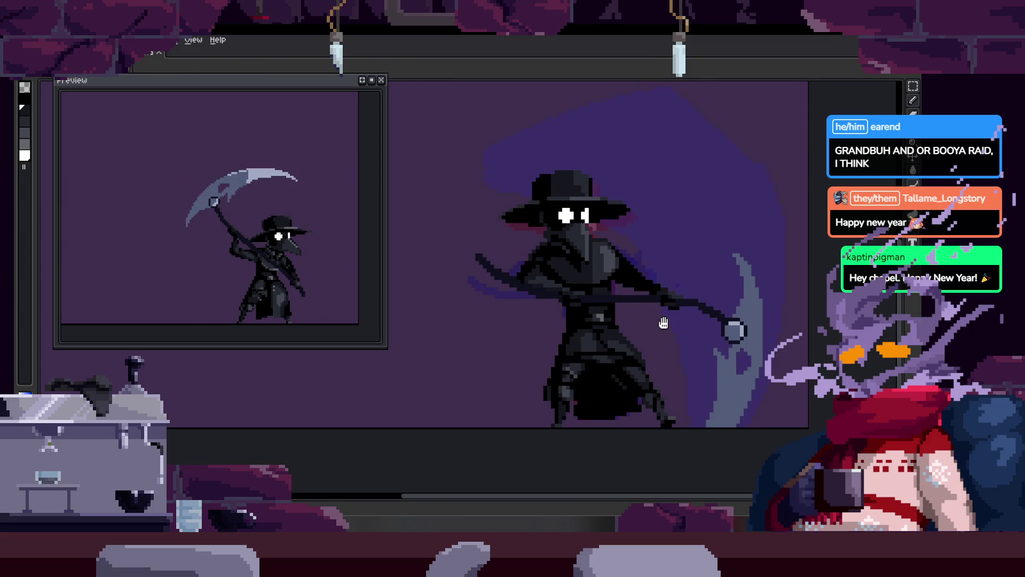
{"action": "scroll", "coordinate": [614, 343], "scroll_direction": "up", "scroll_amount": 1}
Step: Save the plague doctor animation file
{"action": "scroll", "coordinate": [593, 321], "scroll_direction": "up", "scroll_amount": 1}
{"action": "scroll", "coordinate": [577, 296], "scroll_direction": "up", "scroll_amount": 2}
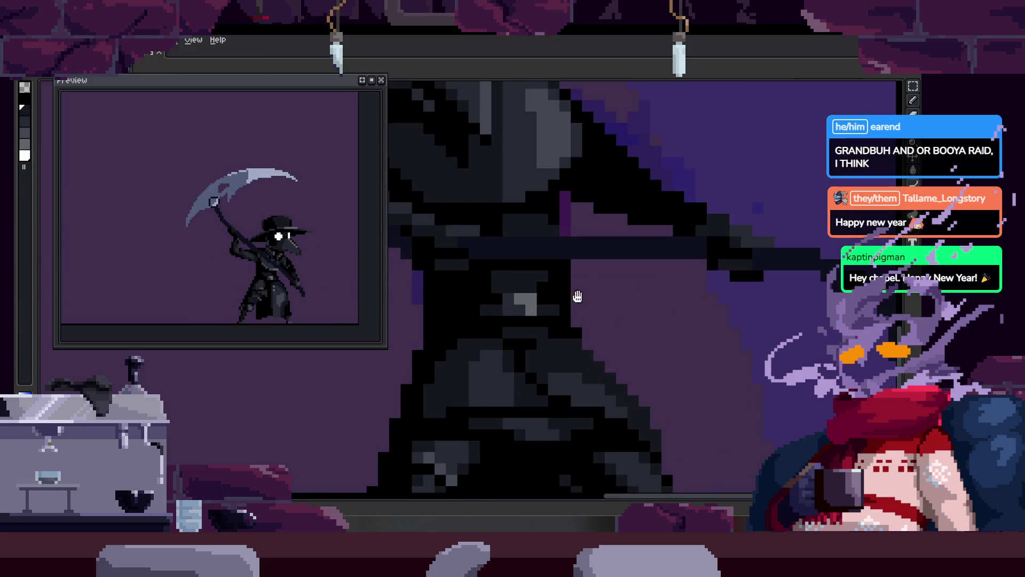
{"action": "scroll", "coordinate": [582, 328], "scroll_direction": "down", "scroll_amount": 2}
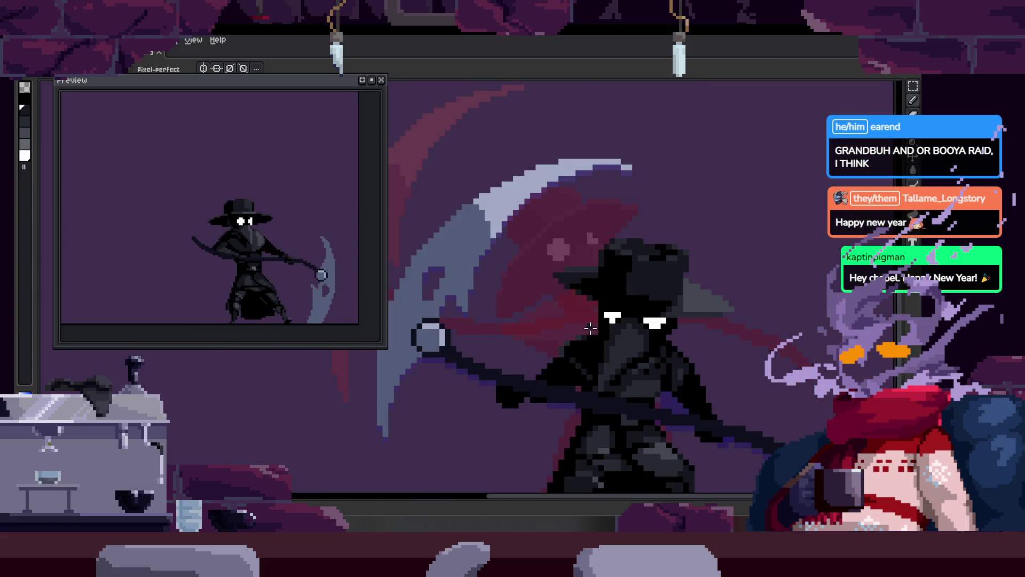
{"action": "scroll", "coordinate": [572, 315], "scroll_direction": "up", "scroll_amount": 2}
{"action": "scroll", "coordinate": [484, 363], "scroll_direction": "up", "scroll_amount": 1}
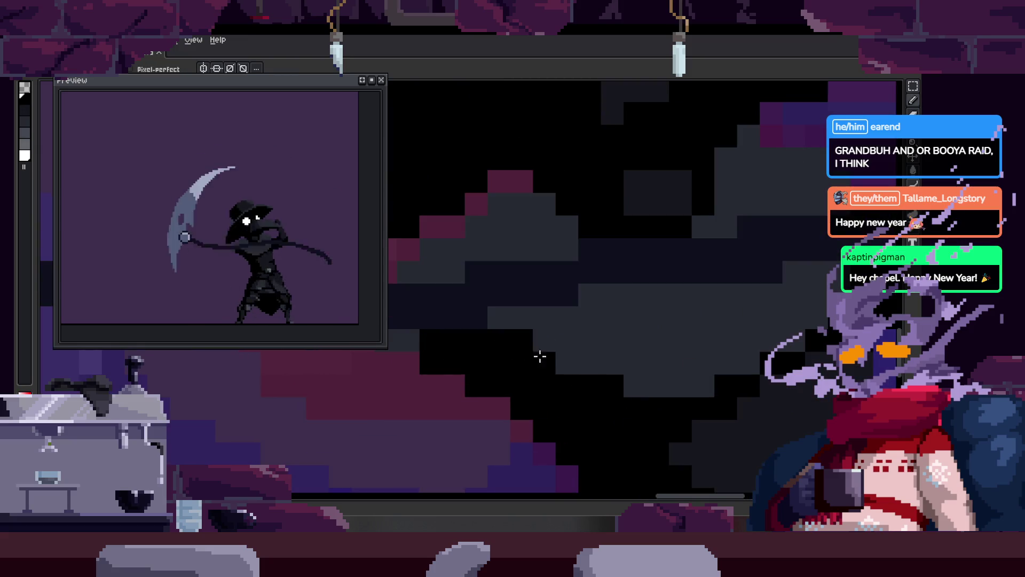
{"action": "scroll", "coordinate": [500, 338], "scroll_direction": "left", "scroll_amount": 2}
{"action": "scroll", "coordinate": [549, 355], "scroll_direction": "right", "scroll_amount": 2}
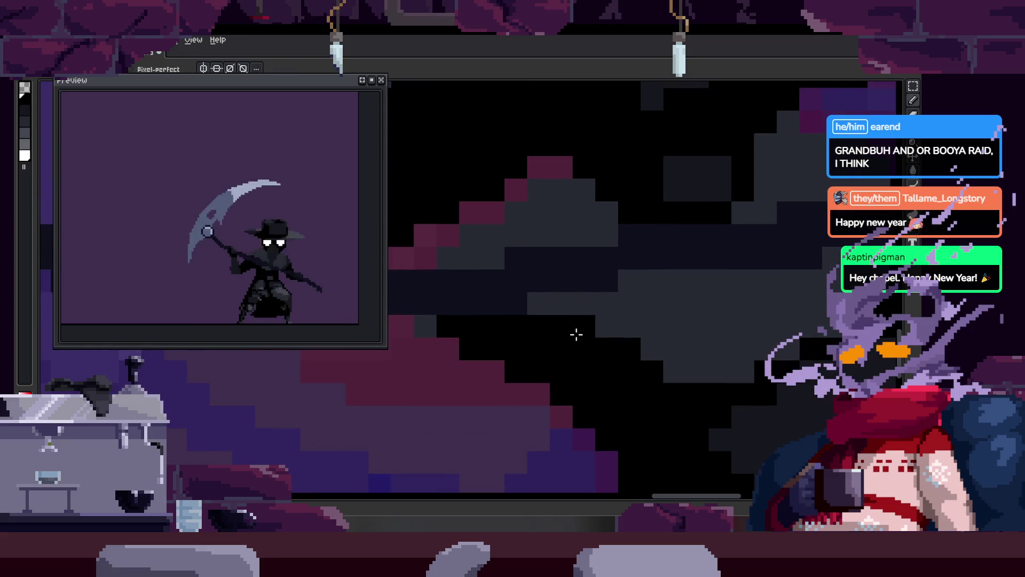
{"action": "scroll", "coordinate": [664, 370], "scroll_direction": "down", "scroll_amount": 1}
{"action": "key", "text": "ctrl+s"}
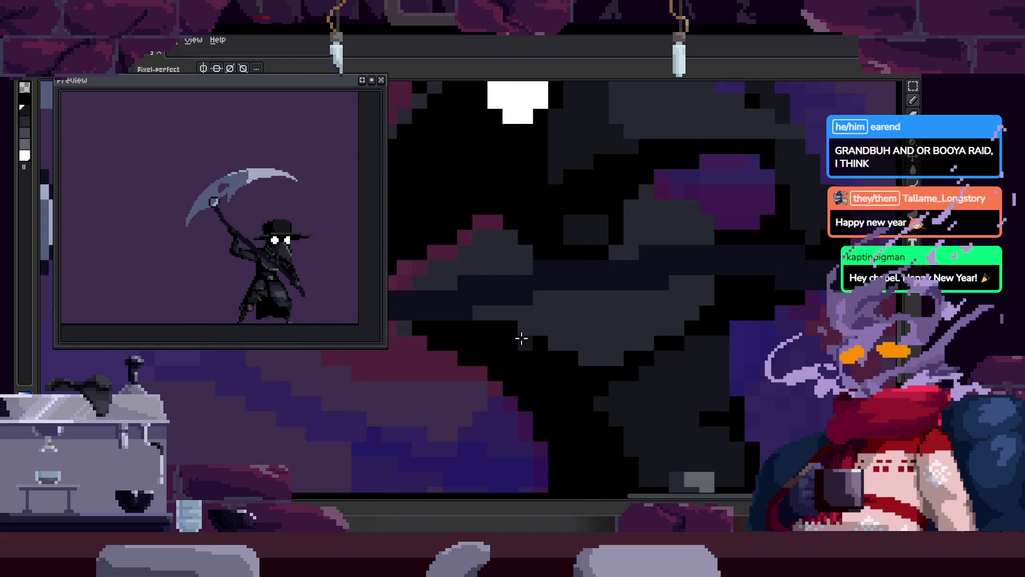
Step: Select a contiguous same-colour region on the body with the magic wand
{"action": "scroll", "coordinate": [566, 297], "scroll_direction": "down", "scroll_amount": 2}
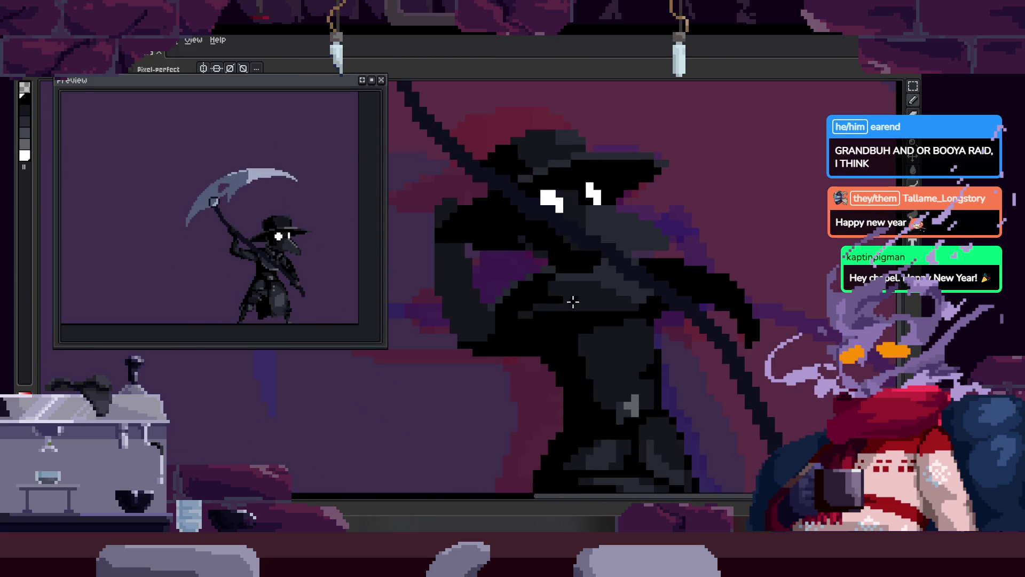
{"action": "scroll", "coordinate": [551, 307], "scroll_direction": "up", "scroll_amount": 2}
{"action": "key", "text": "w"}
{"action": "scroll", "coordinate": [469, 321], "scroll_direction": "up", "scroll_amount": 1}
{"action": "left_click", "coordinate": [537, 279]}
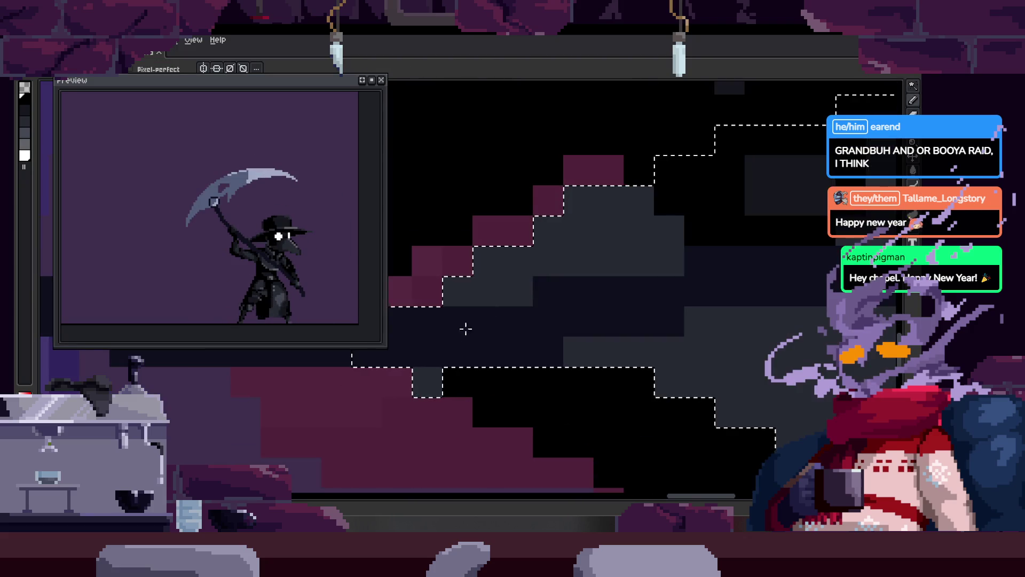
{"action": "scroll", "coordinate": [588, 278], "scroll_direction": "right", "scroll_amount": 2}
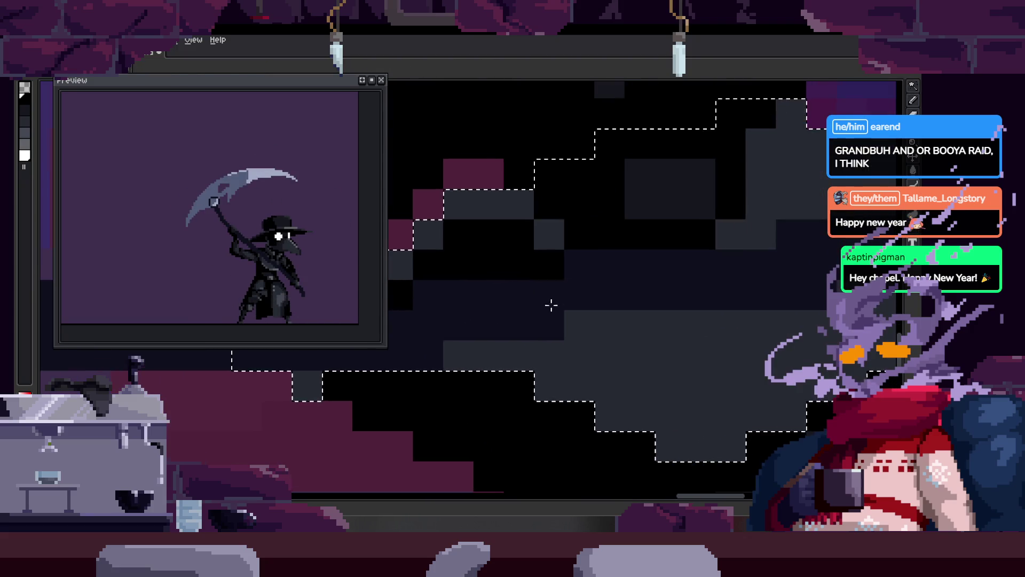
{"action": "scroll", "coordinate": [663, 328], "scroll_direction": "down", "scroll_amount": 1}
Step: Start the scythe animation playing and paint a few dark shading pixels on the body
{"action": "key", "text": "Return"}
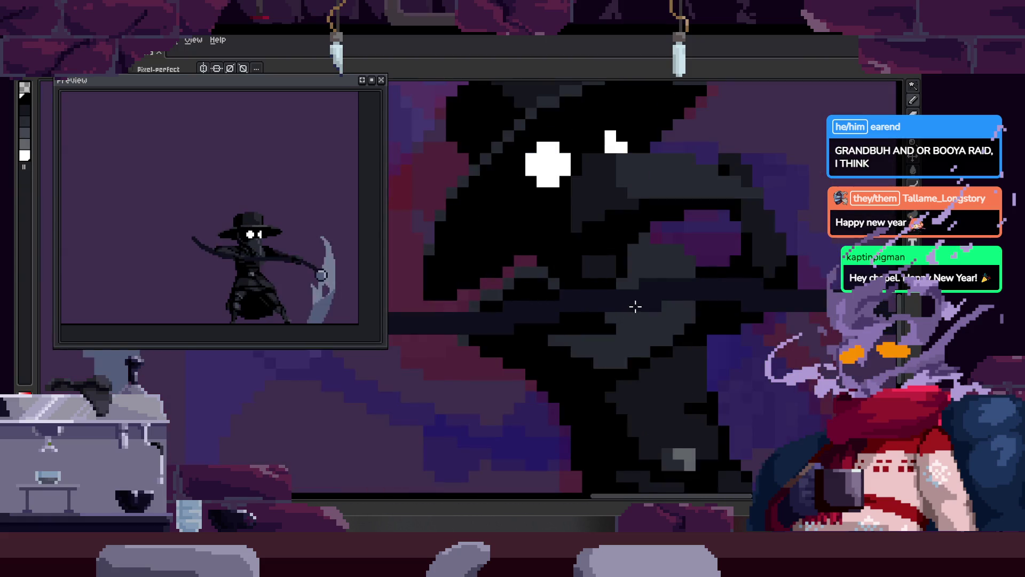
{"action": "scroll", "coordinate": [629, 304], "scroll_direction": "up", "scroll_amount": 1}
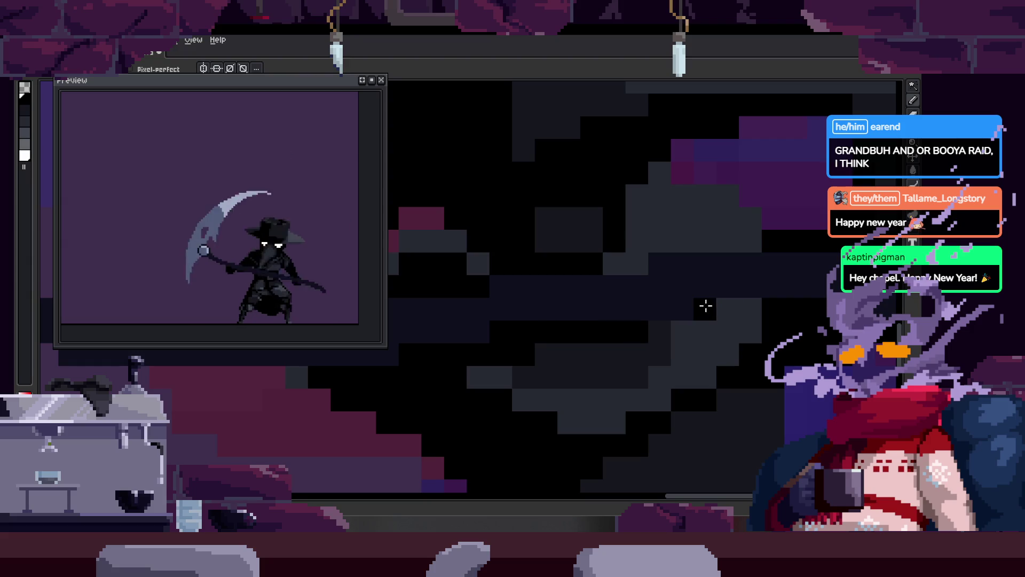
{"action": "key", "text": "b"}
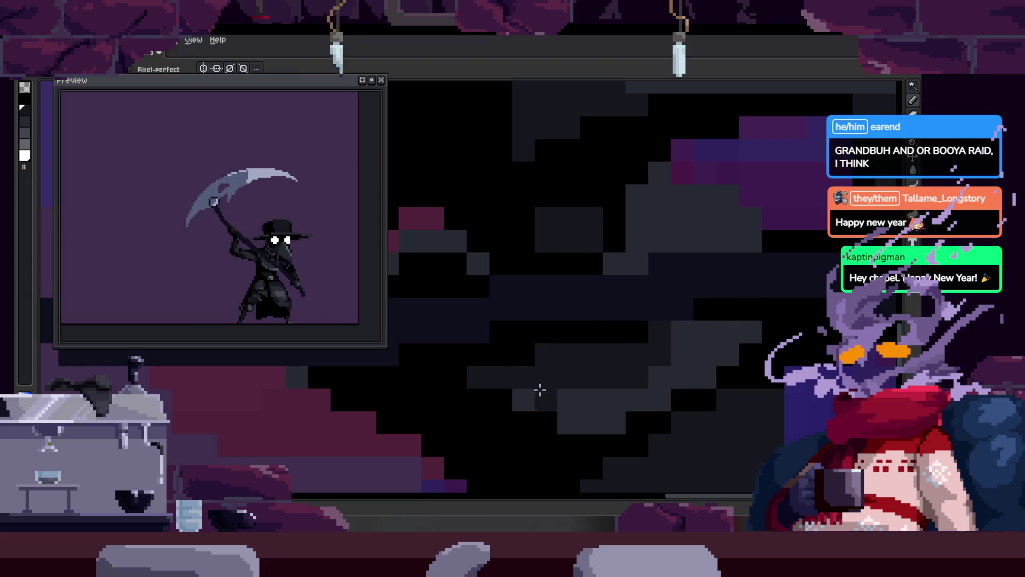
{"action": "scroll", "coordinate": [652, 360], "scroll_direction": "down", "scroll_amount": 4}
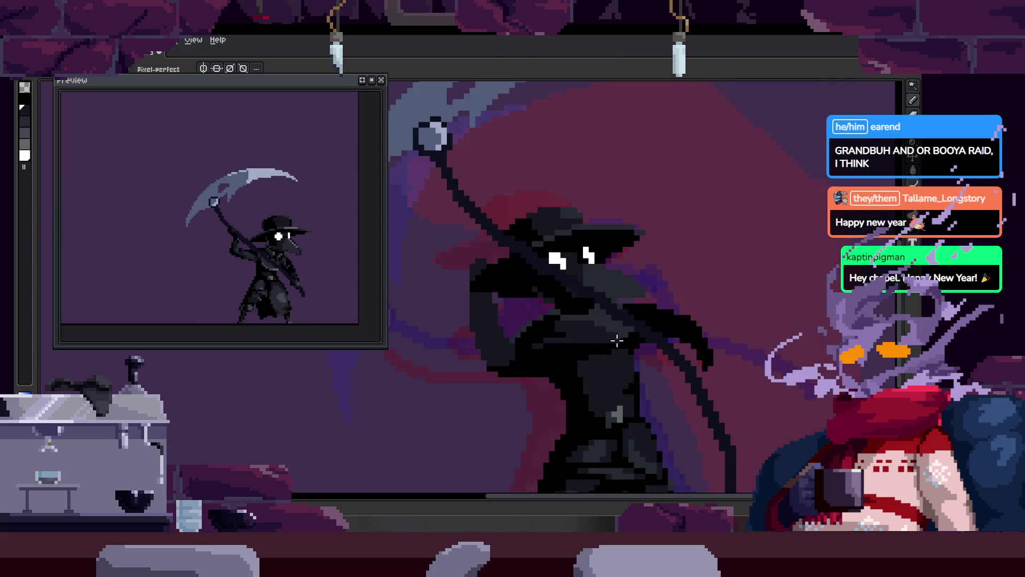
{"action": "scroll", "coordinate": [618, 339], "scroll_direction": "up", "scroll_amount": 2}
{"action": "scroll", "coordinate": [614, 336], "scroll_direction": "up", "scroll_amount": 3}
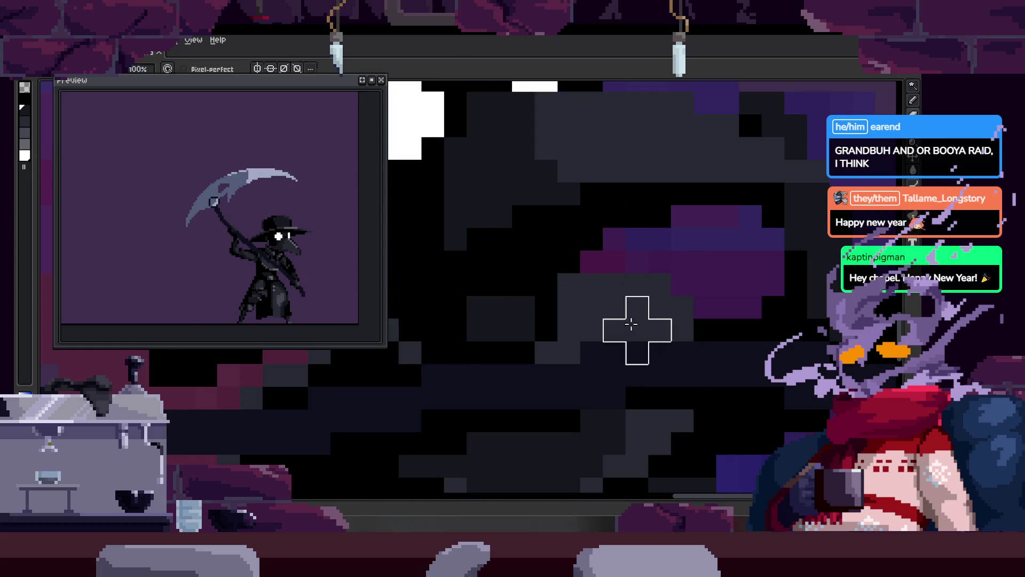
{"action": "scroll", "coordinate": [565, 272], "scroll_direction": "down", "scroll_amount": 1}
{"action": "scroll", "coordinate": [541, 334], "scroll_direction": "up", "scroll_amount": 1}
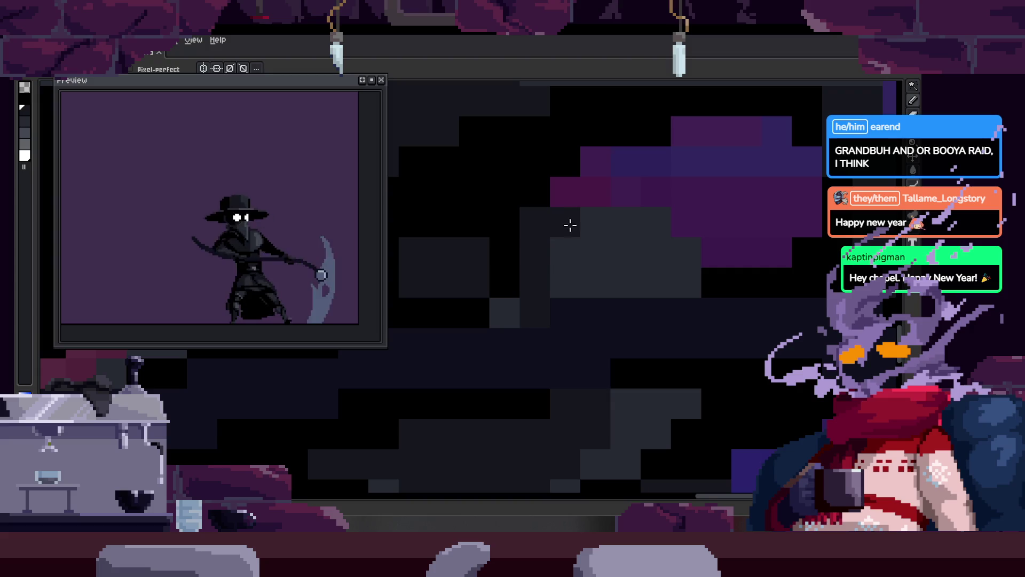
{"action": "mouse_move", "coordinate": [520, 309]}
{"action": "left_mouse_down"}
{"action": "mouse_move", "coordinate": [624, 226]}
{"action": "mouse_move", "coordinate": [691, 266]}
{"action": "left_mouse_up"}
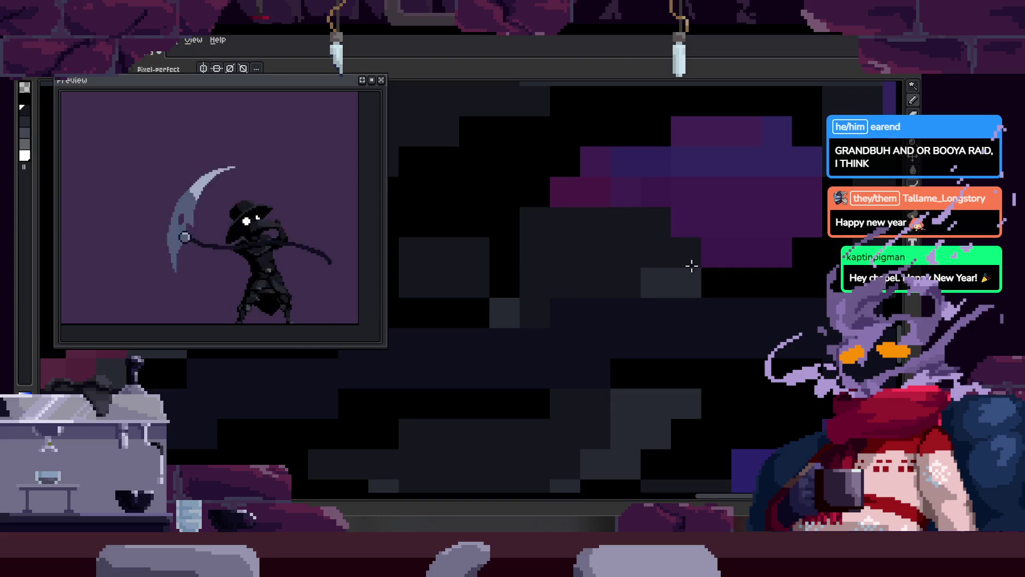
Step: Sample a dark shading colour from the sprite and return to the pencil
{"action": "scroll", "coordinate": [538, 302], "scroll_direction": "down", "scroll_amount": 2}
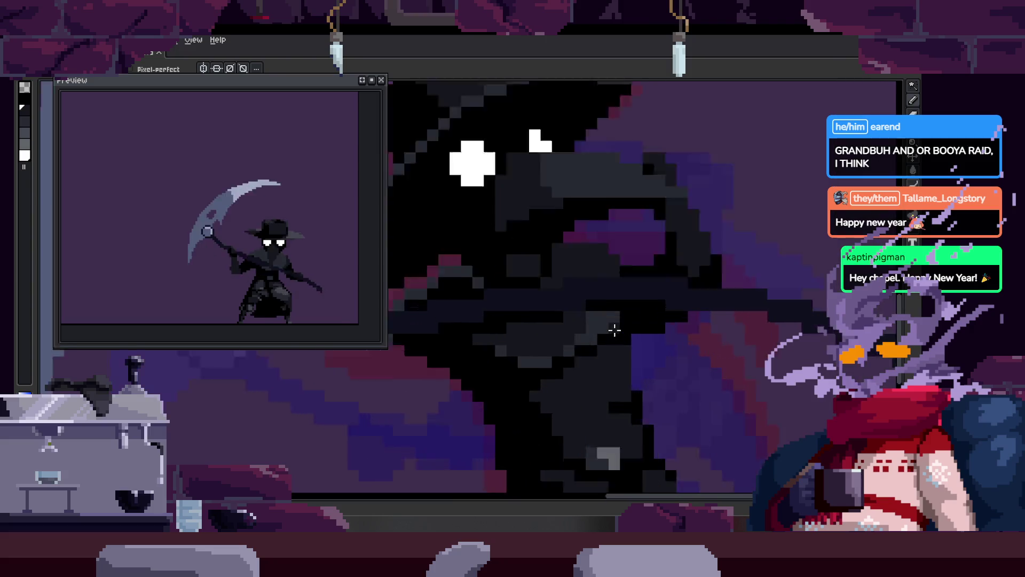
{"action": "scroll", "coordinate": [613, 331], "scroll_direction": "up", "scroll_amount": 3}
{"action": "key", "text": "i"}
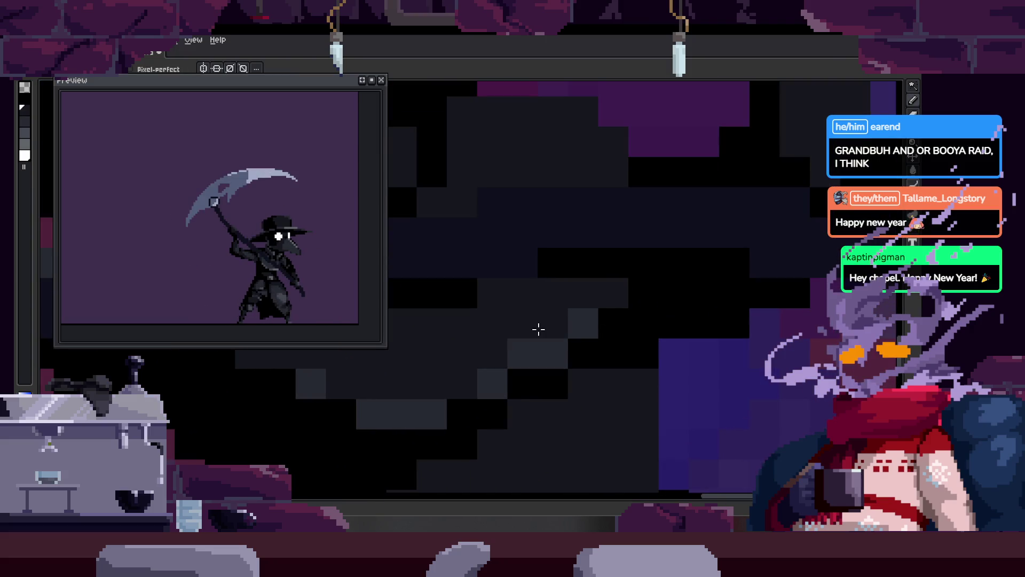
{"action": "scroll", "coordinate": [488, 344], "scroll_direction": "down", "scroll_amount": 3}
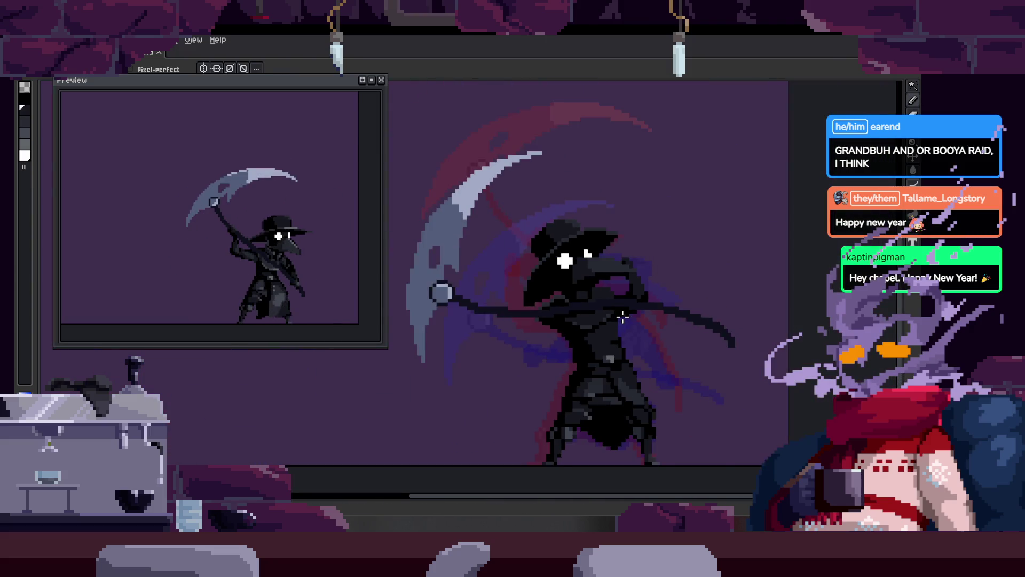
{"action": "scroll", "coordinate": [622, 317], "scroll_direction": "up", "scroll_amount": 2}
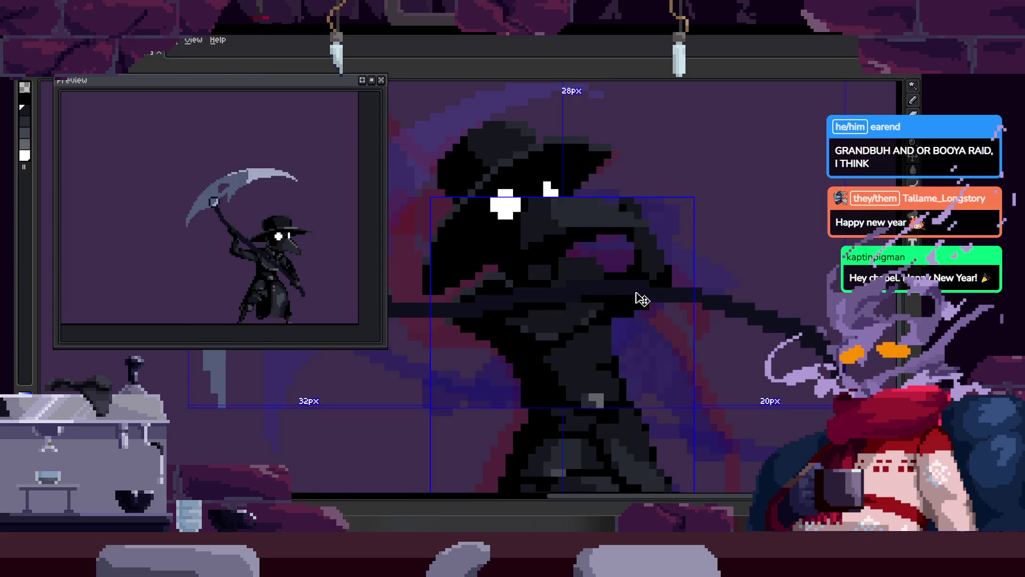
{"action": "scroll", "coordinate": [593, 307], "scroll_direction": "up", "scroll_amount": 2}
{"action": "key", "text": "i"}
{"action": "scroll", "coordinate": [560, 221], "scroll_direction": "up", "scroll_amount": 1}
{"action": "key", "text": "b"}
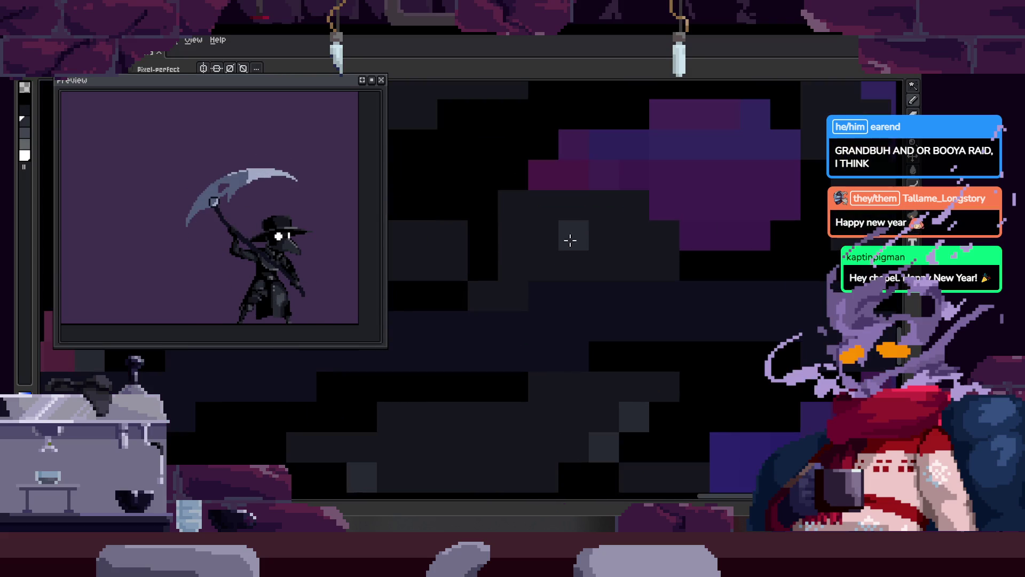
Step: Move the close-up across the cloak and sample more shading colours from the sprite
{"action": "left_click_drag", "start_coordinate": [629, 245], "coordinate": [568, 244]}
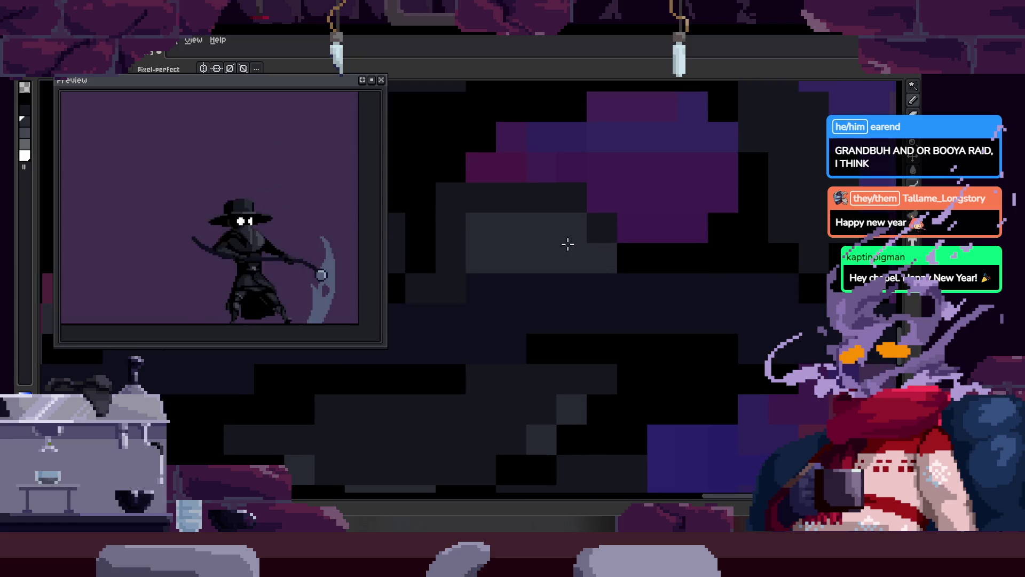
{"action": "scroll", "coordinate": [468, 247], "scroll_direction": "down", "scroll_amount": 3}
{"action": "scroll", "coordinate": [481, 235], "scroll_direction": "down", "scroll_amount": 1}
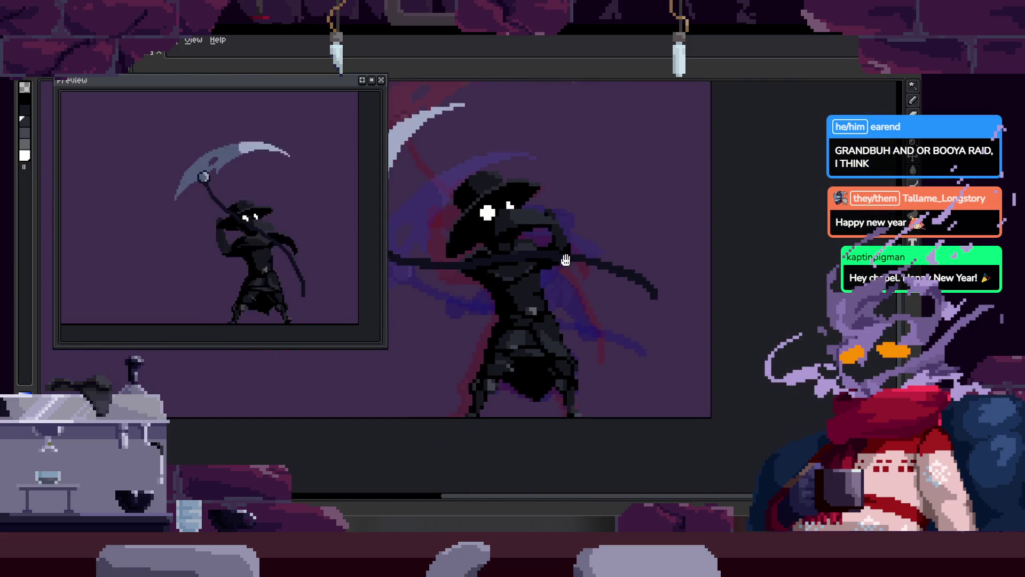
{"action": "scroll", "coordinate": [539, 210], "scroll_direction": "up", "scroll_amount": 4}
{"action": "key", "text": "i"}
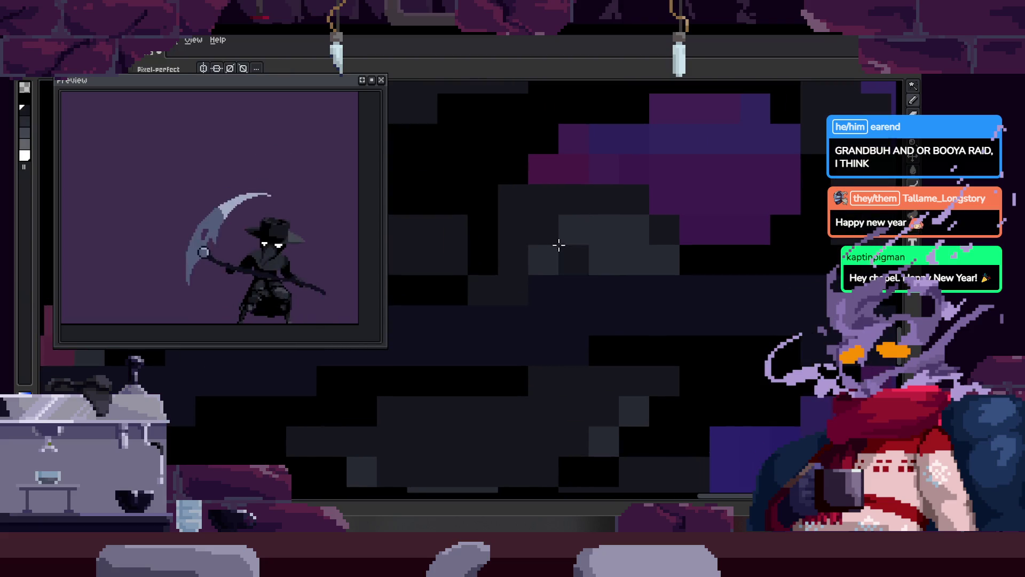
{"action": "scroll", "coordinate": [556, 245], "scroll_direction": "down", "scroll_amount": 3}
{"action": "key", "text": "i"}
{"action": "scroll", "coordinate": [514, 299], "scroll_direction": "up", "scroll_amount": 4}
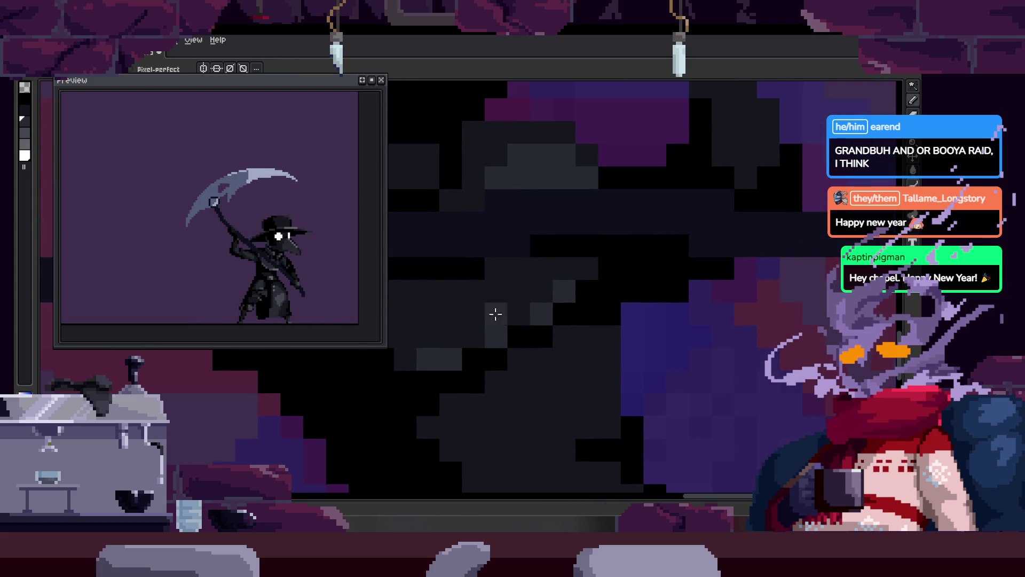
{"action": "scroll", "coordinate": [497, 311], "scroll_direction": "down", "scroll_amount": 4}
{"action": "scroll", "coordinate": [591, 315], "scroll_direction": "down", "scroll_amount": 2}
{"action": "scroll", "coordinate": [590, 315], "scroll_direction": "up", "scroll_amount": 4}
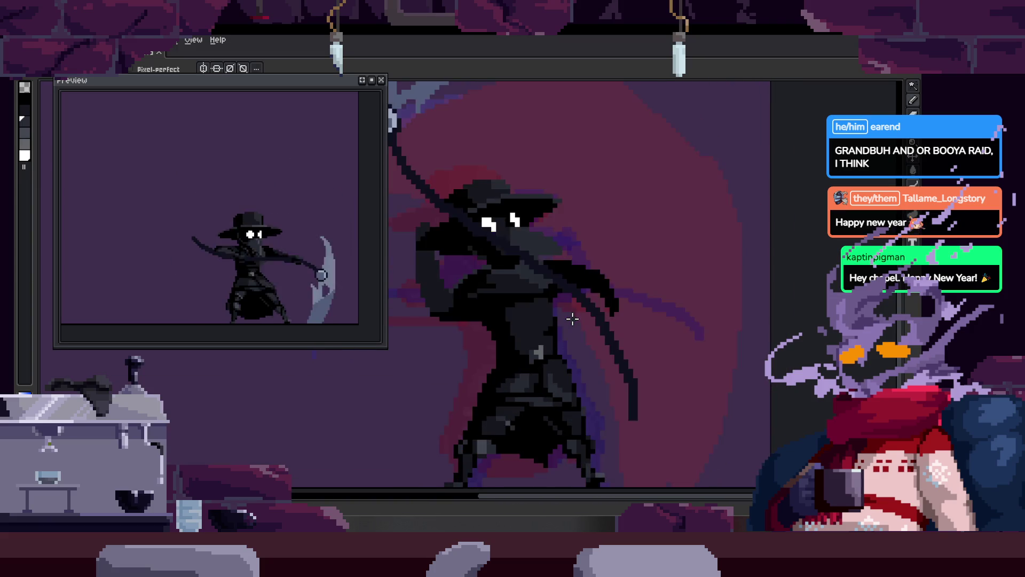
{"action": "scroll", "coordinate": [532, 332], "scroll_direction": "up", "scroll_amount": 3}
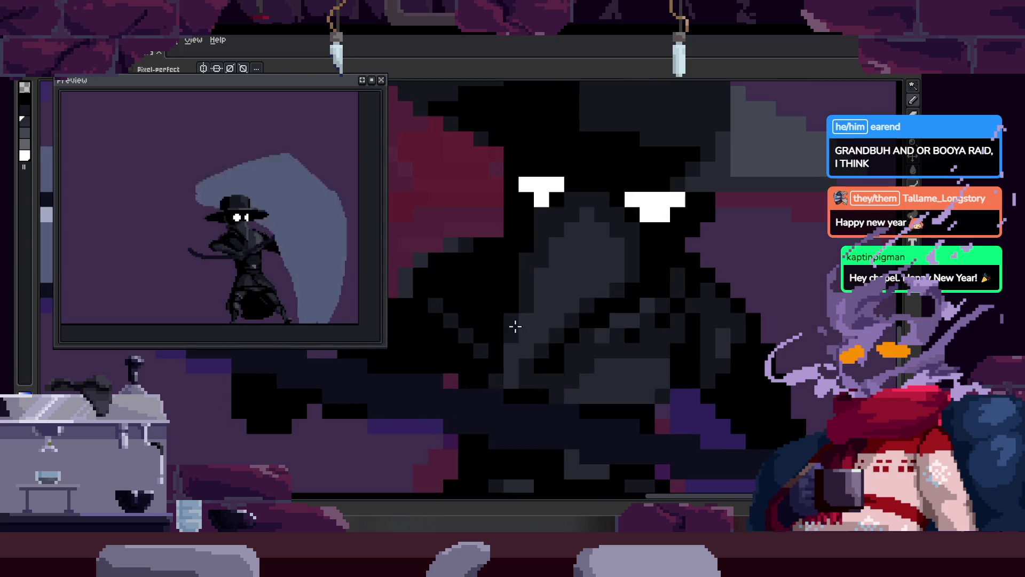
{"action": "scroll", "coordinate": [539, 309], "scroll_direction": "down", "scroll_amount": 2}
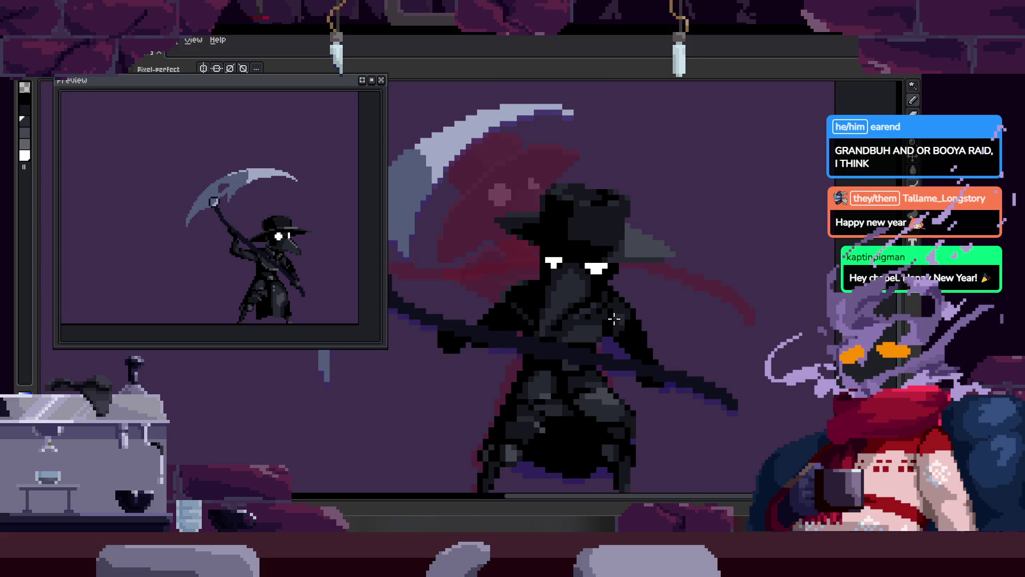
{"action": "scroll", "coordinate": [614, 319], "scroll_direction": "up", "scroll_amount": 2}
{"action": "scroll", "coordinate": [588, 331], "scroll_direction": "up", "scroll_amount": 1}
{"action": "scroll", "coordinate": [550, 299], "scroll_direction": "up", "scroll_amount": 1}
{"action": "key", "text": "m"}
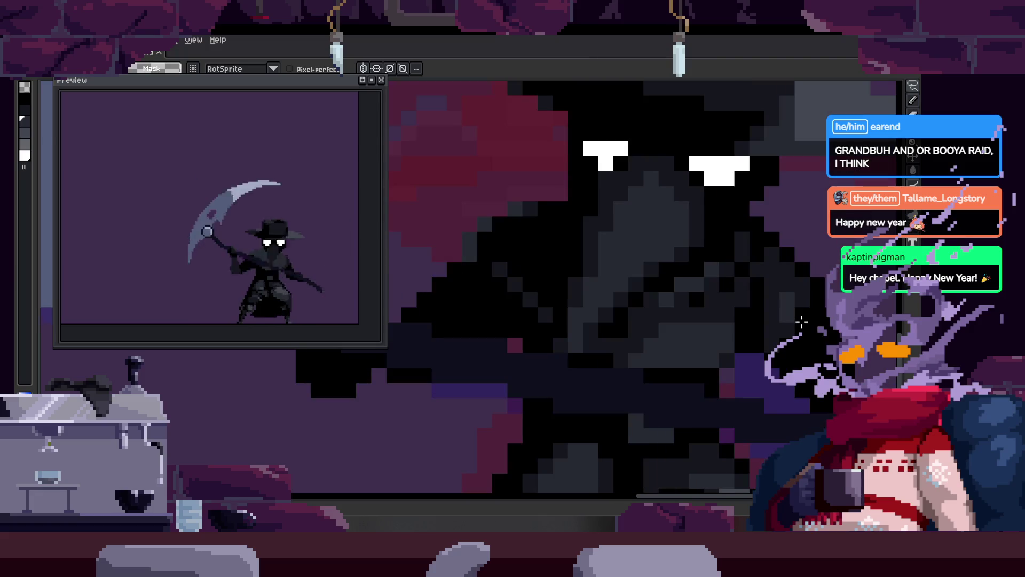
{"action": "left_click_drag", "start_coordinate": [427, 176], "coordinate": [650, 197]}
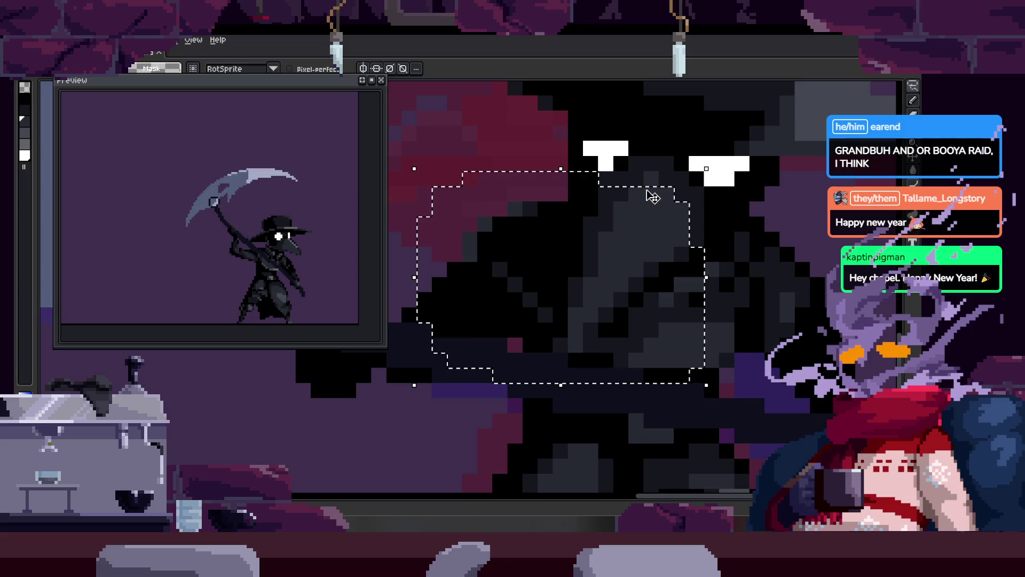
{"action": "left_click", "coordinate": [779, 326]}
{"action": "left_click_drag", "start_coordinate": [676, 248], "coordinate": [694, 278]}
{"action": "left_click", "coordinate": [704, 304]}
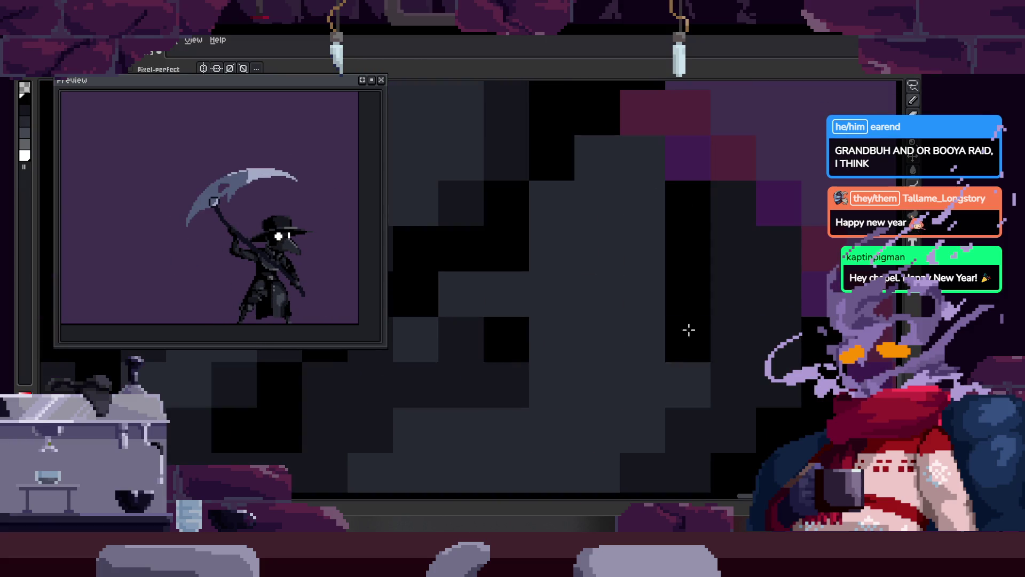
{"action": "key", "text": "b"}
{"action": "scroll", "coordinate": [662, 279], "scroll_direction": "up", "scroll_amount": 2}
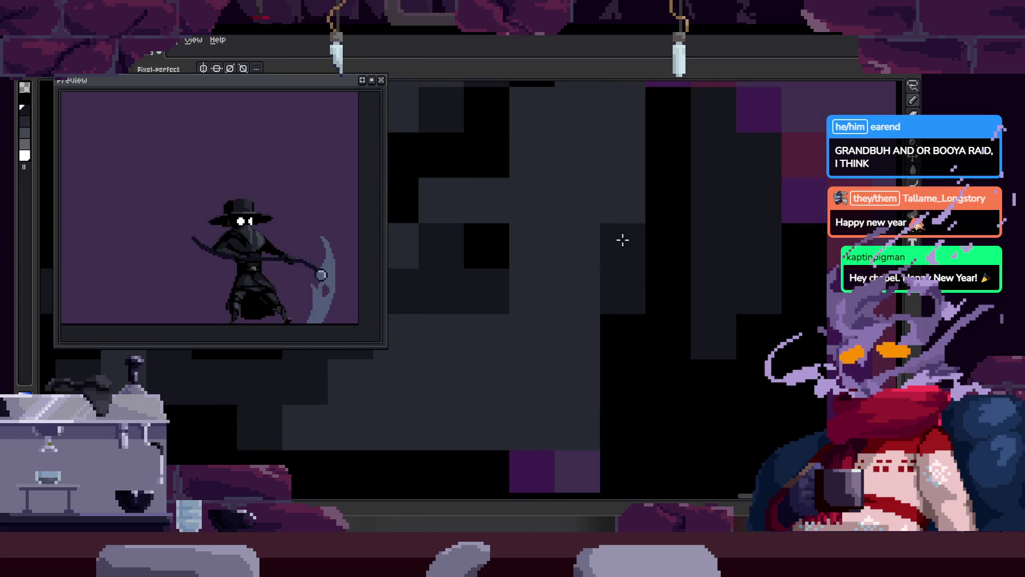
{"action": "scroll", "coordinate": [654, 273], "scroll_direction": "down", "scroll_amount": 1}
{"action": "scroll", "coordinate": [673, 285], "scroll_direction": "down", "scroll_amount": 1}
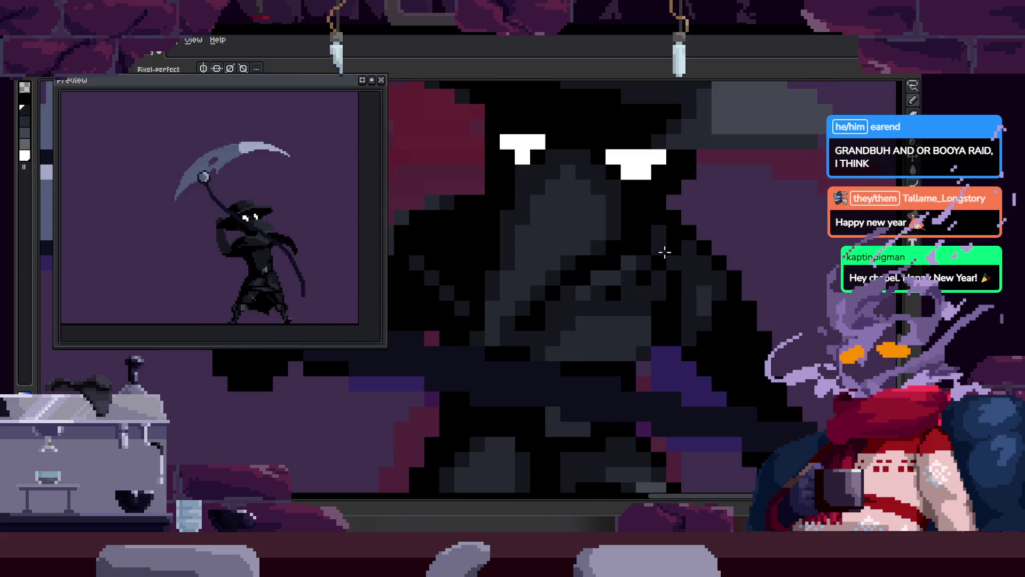
{"action": "left_click_drag", "start_coordinate": [673, 218], "coordinate": [618, 275]}
{"action": "left_click_drag", "start_coordinate": [673, 235], "coordinate": [674, 235]}
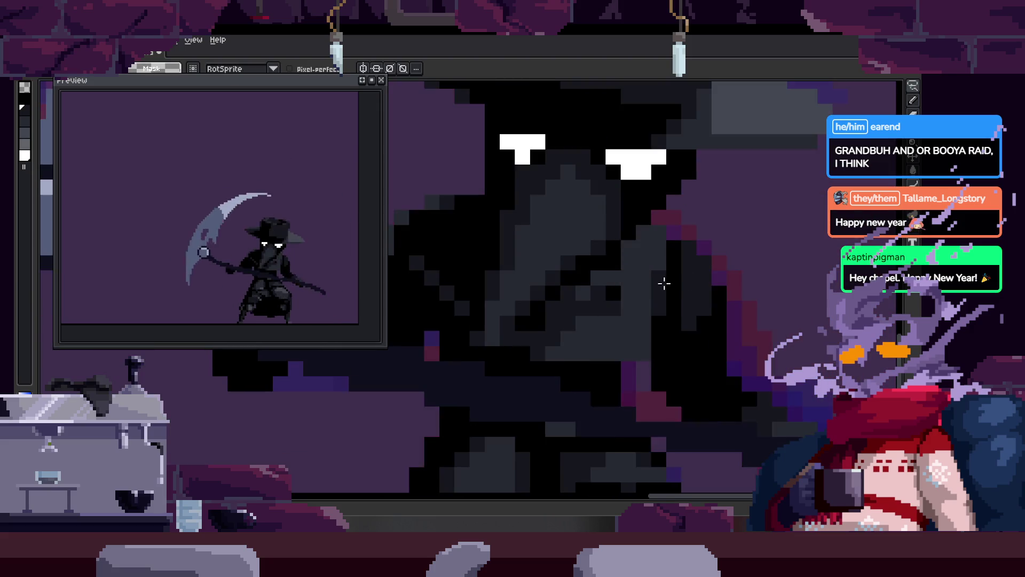
{"action": "scroll", "coordinate": [677, 288], "scroll_direction": "up", "scroll_amount": 1}
{"action": "scroll", "coordinate": [692, 188], "scroll_direction": "up", "scroll_amount": 1}
{"action": "key", "text": "b"}
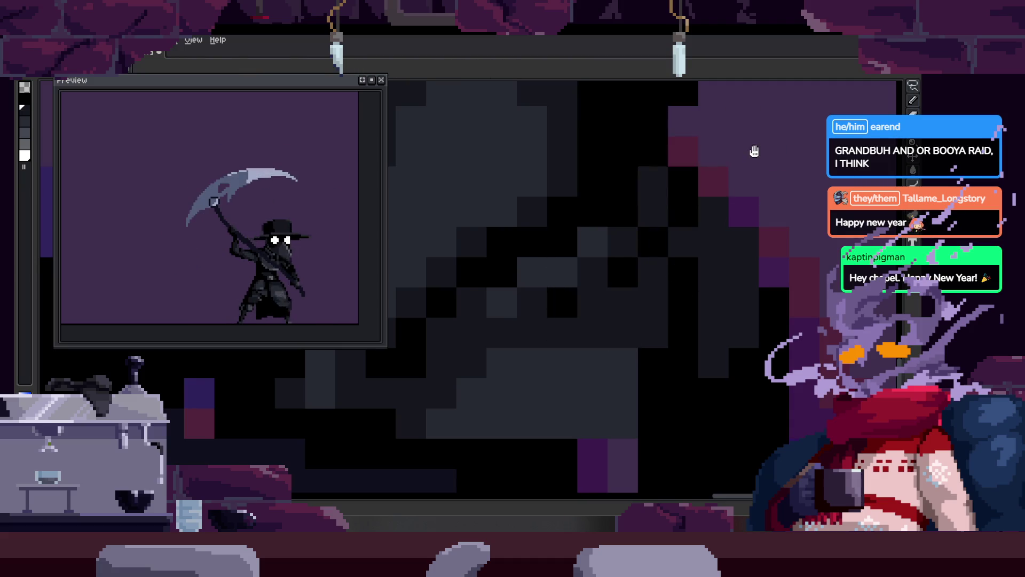
{"action": "scroll", "coordinate": [755, 249], "scroll_direction": "down", "scroll_amount": 3}
{"action": "scroll", "coordinate": [690, 270], "scroll_direction": "up", "scroll_amount": 2}
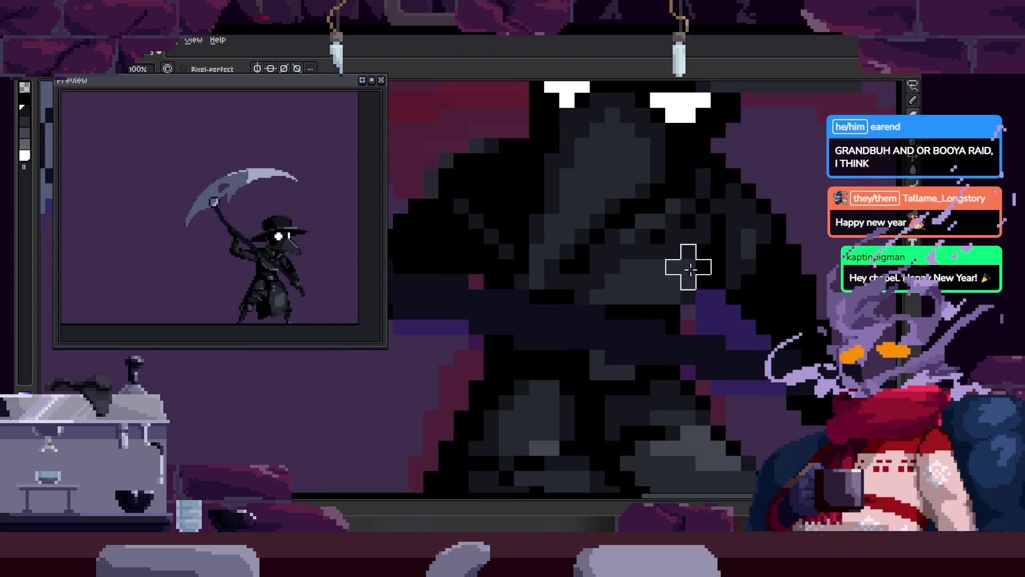
{"action": "scroll", "coordinate": [631, 299], "scroll_direction": "up", "scroll_amount": 1}
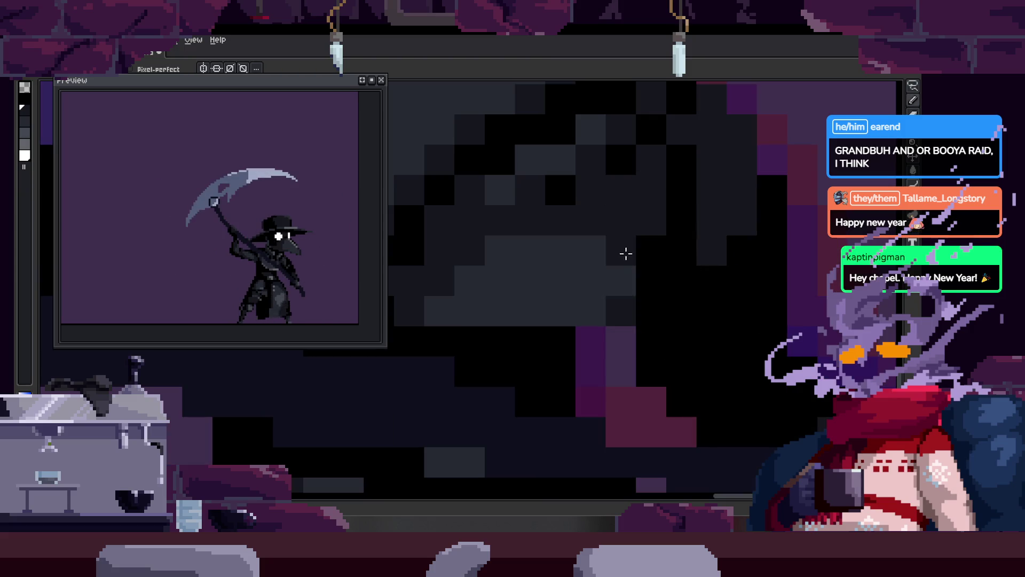
{"action": "scroll", "coordinate": [472, 304], "scroll_direction": "up", "scroll_amount": 1}
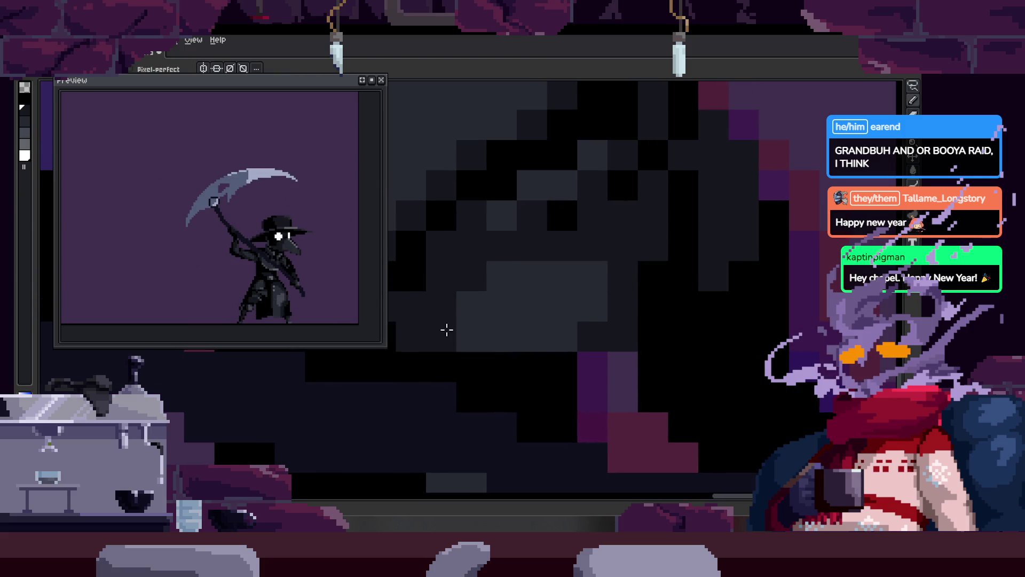
{"action": "left_click_drag", "start_coordinate": [447, 329], "coordinate": [537, 308]}
{"action": "key", "text": "alt"}
{"action": "scroll", "coordinate": [594, 287], "scroll_direction": "down", "scroll_amount": 3}
{"action": "scroll", "coordinate": [587, 267], "scroll_direction": "up", "scroll_amount": 3}
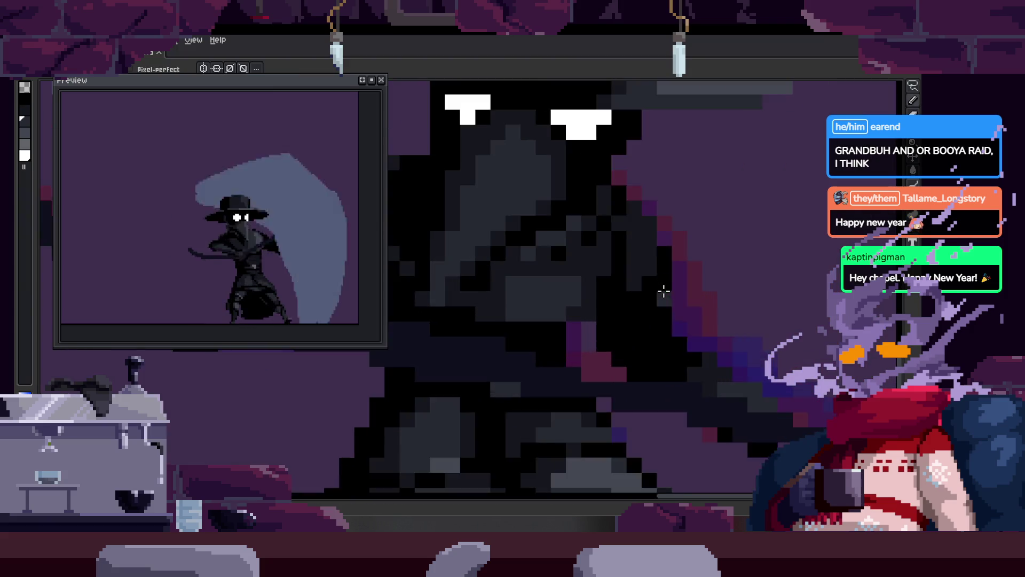
{"action": "scroll", "coordinate": [549, 217], "scroll_direction": "up", "scroll_amount": 2}
{"action": "scroll", "coordinate": [524, 245], "scroll_direction": "down", "scroll_amount": 2}
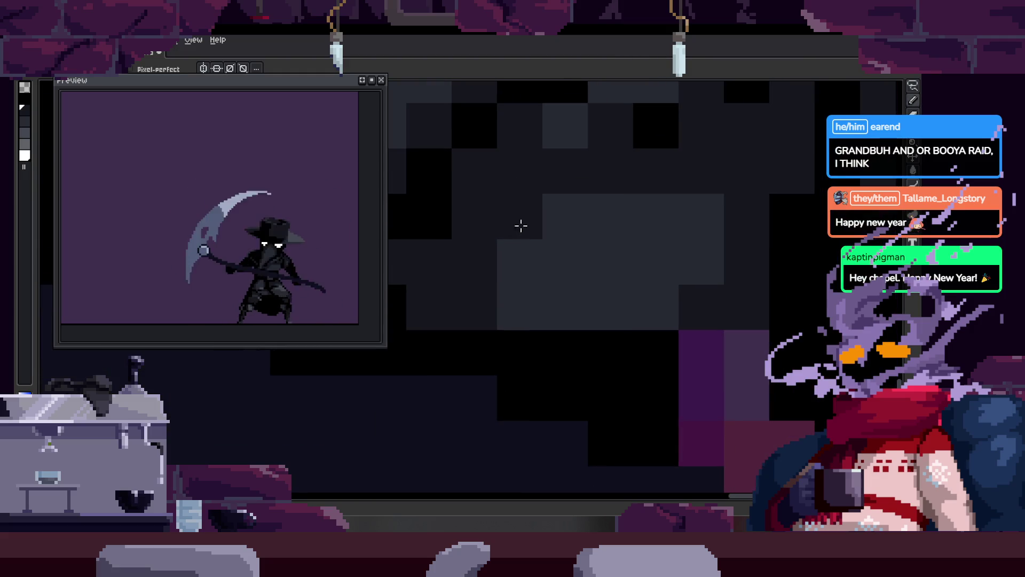
{"action": "scroll", "coordinate": [602, 245], "scroll_direction": "up", "scroll_amount": 2}
{"action": "scroll", "coordinate": [665, 245], "scroll_direction": "down", "scroll_amount": 1}
{"action": "scroll", "coordinate": [660, 226], "scroll_direction": "up", "scroll_amount": 1}
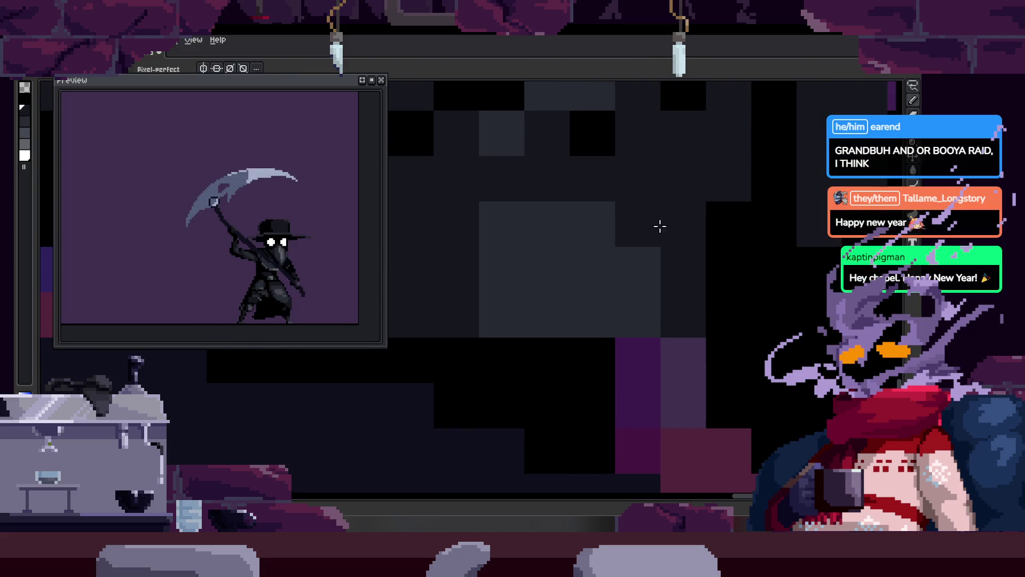
{"action": "scroll", "coordinate": [611, 262], "scroll_direction": "down", "scroll_amount": 2}
{"action": "scroll", "coordinate": [540, 265], "scroll_direction": "up", "scroll_amount": 1}
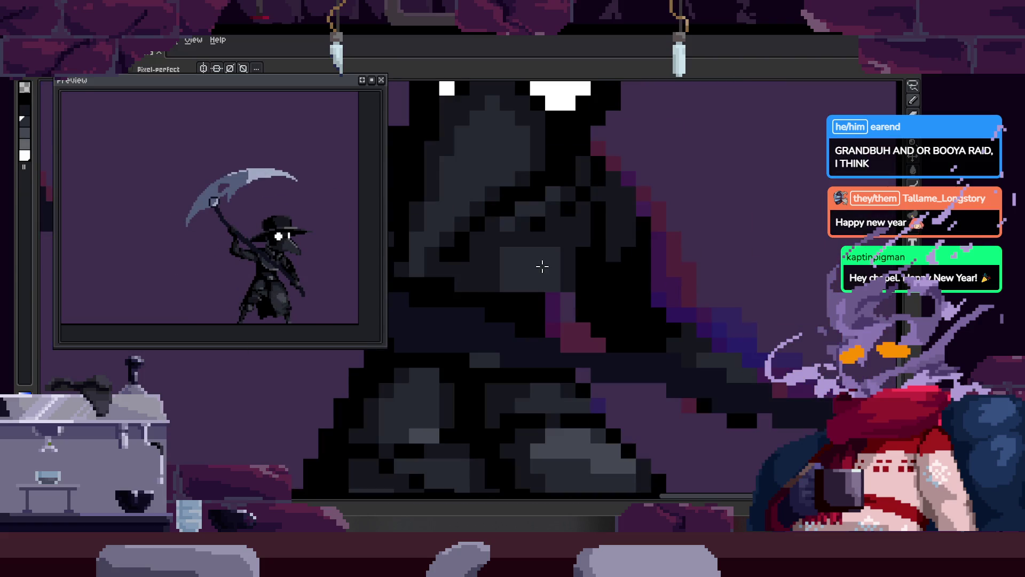
{"action": "scroll", "coordinate": [538, 272], "scroll_direction": "up", "scroll_amount": 1}
{"action": "scroll", "coordinate": [566, 283], "scroll_direction": "down", "scroll_amount": 2}
{"action": "scroll", "coordinate": [534, 283], "scroll_direction": "up", "scroll_amount": 3}
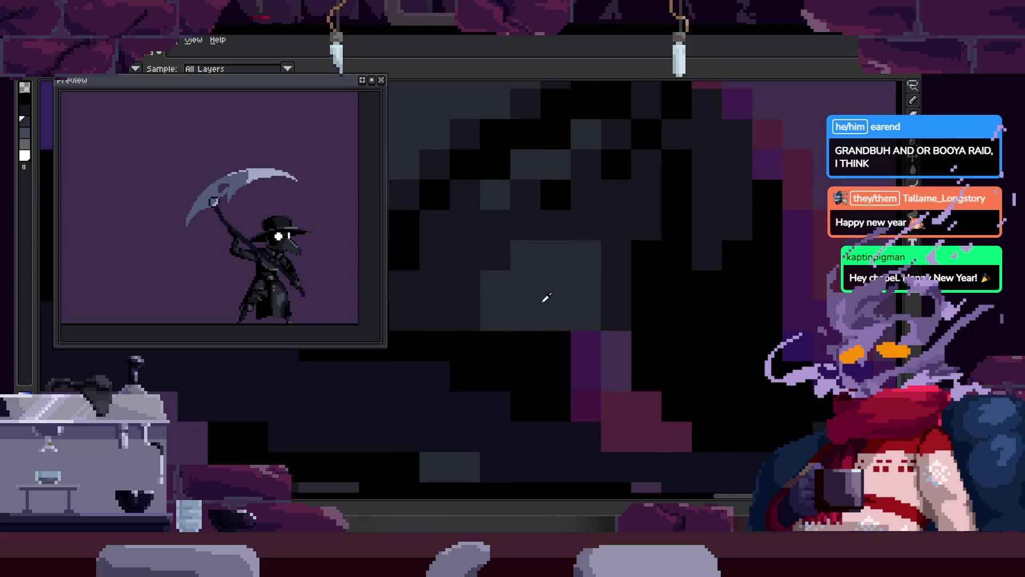
Step: Fit the scythe-swing frame in view, then zoom in on the figure's head and eyes
{"action": "scroll", "coordinate": [563, 297], "scroll_direction": "down", "scroll_amount": 1}
{"action": "scroll", "coordinate": [577, 301], "scroll_direction": "down", "scroll_amount": 2}
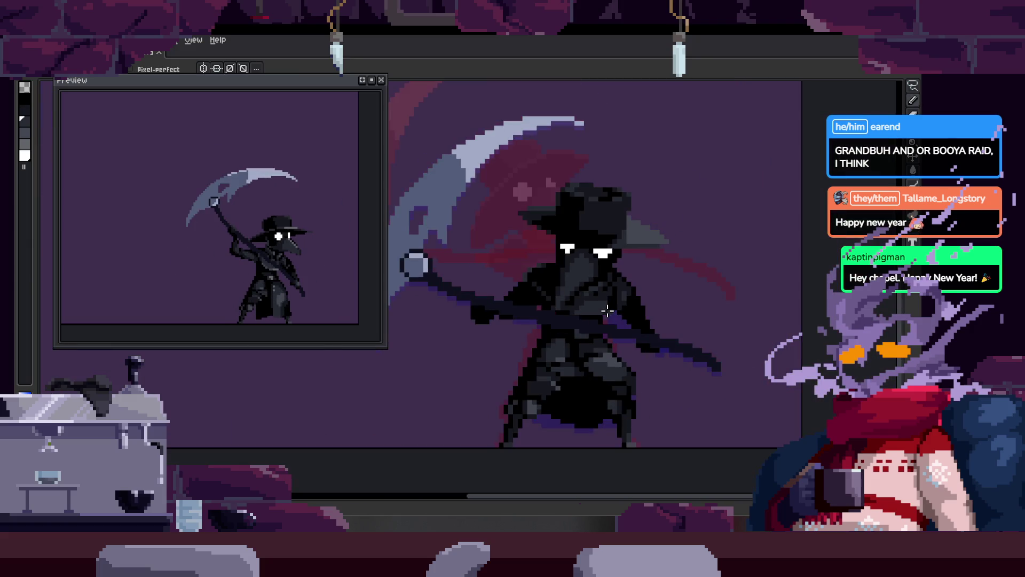
{"action": "key", "text": "Tab"}
{"action": "key", "text": "Tab"}
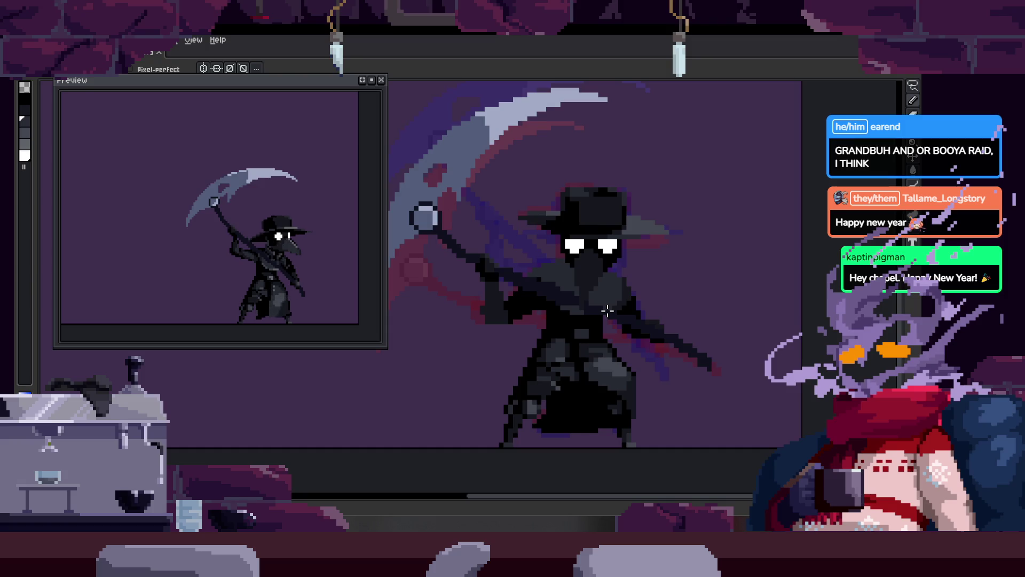
{"action": "scroll", "coordinate": [570, 304], "scroll_direction": "up", "scroll_amount": 3}
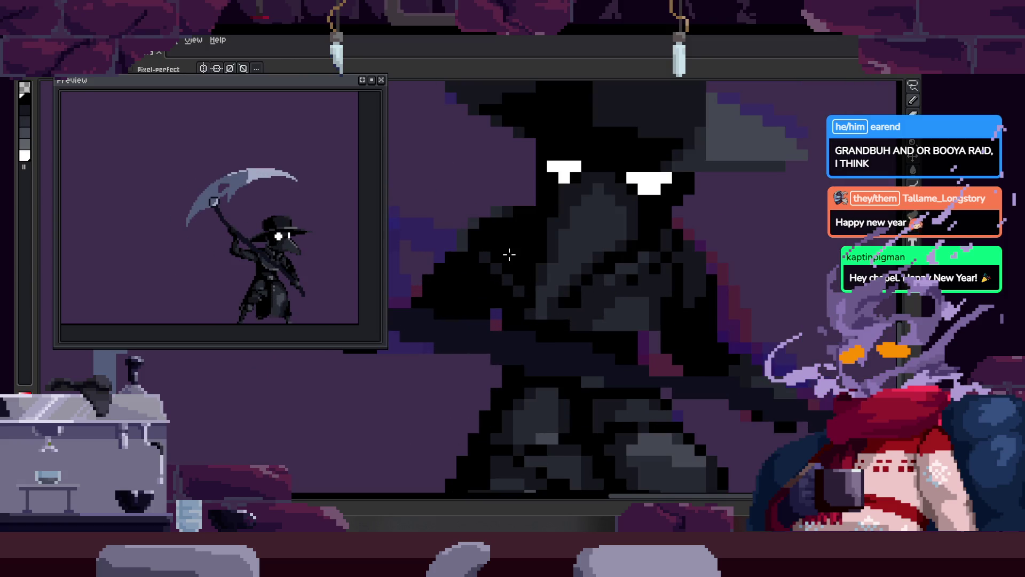
{"action": "scroll", "coordinate": [540, 294], "scroll_direction": "up", "scroll_amount": 2}
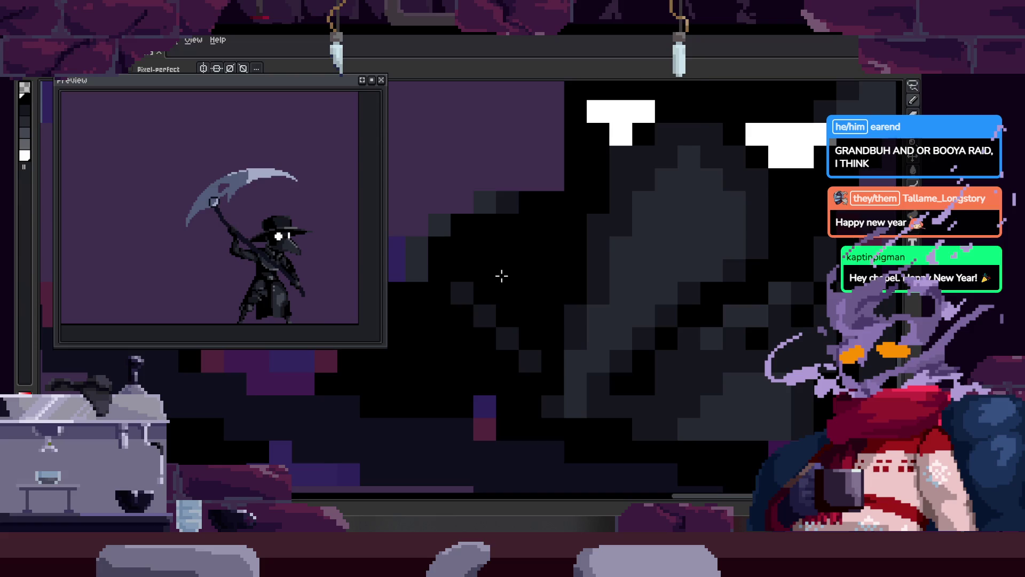
{"action": "scroll", "coordinate": [502, 275], "scroll_direction": "down", "scroll_amount": 1}
{"action": "scroll", "coordinate": [554, 303], "scroll_direction": "down", "scroll_amount": 1}
{"action": "left_click_drag", "start_coordinate": [600, 324], "coordinate": [541, 325]}
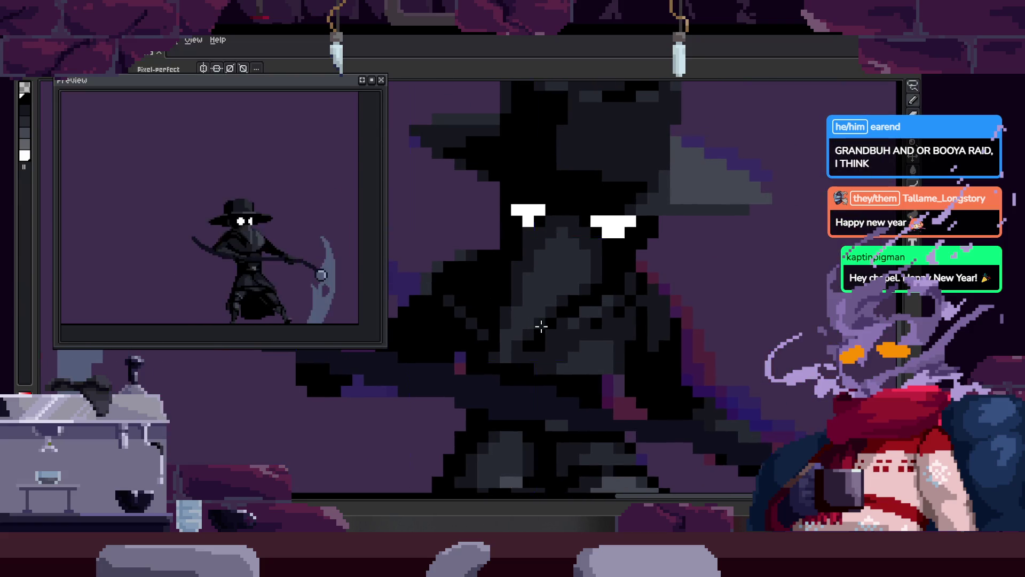
{"action": "scroll", "coordinate": [483, 291], "scroll_direction": "up", "scroll_amount": 2}
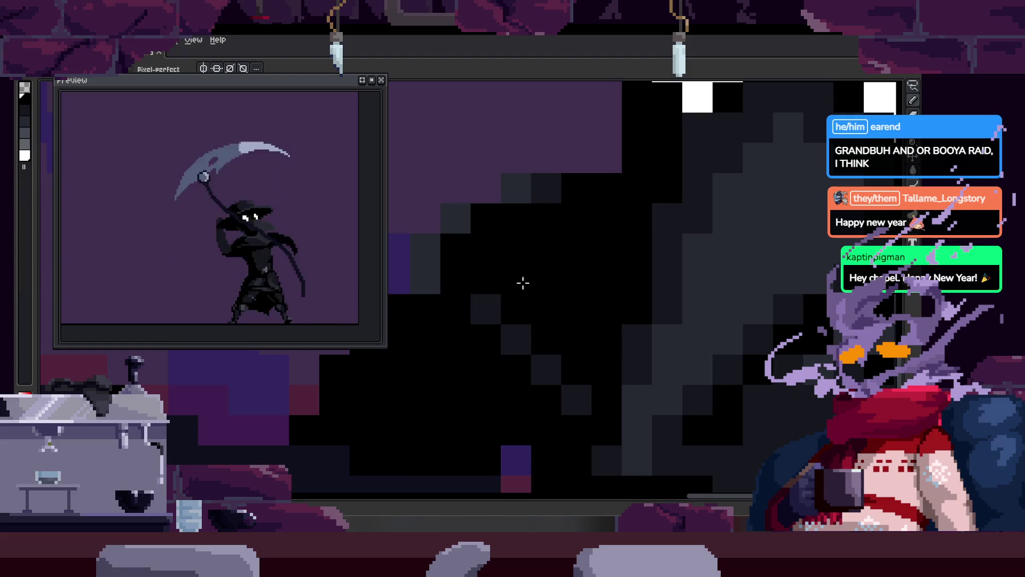
{"action": "scroll", "coordinate": [598, 302], "scroll_direction": "down", "scroll_amount": 2}
{"action": "scroll", "coordinate": [497, 316], "scroll_direction": "down", "scroll_amount": 1}
{"action": "scroll", "coordinate": [496, 316], "scroll_direction": "down", "scroll_amount": 1}
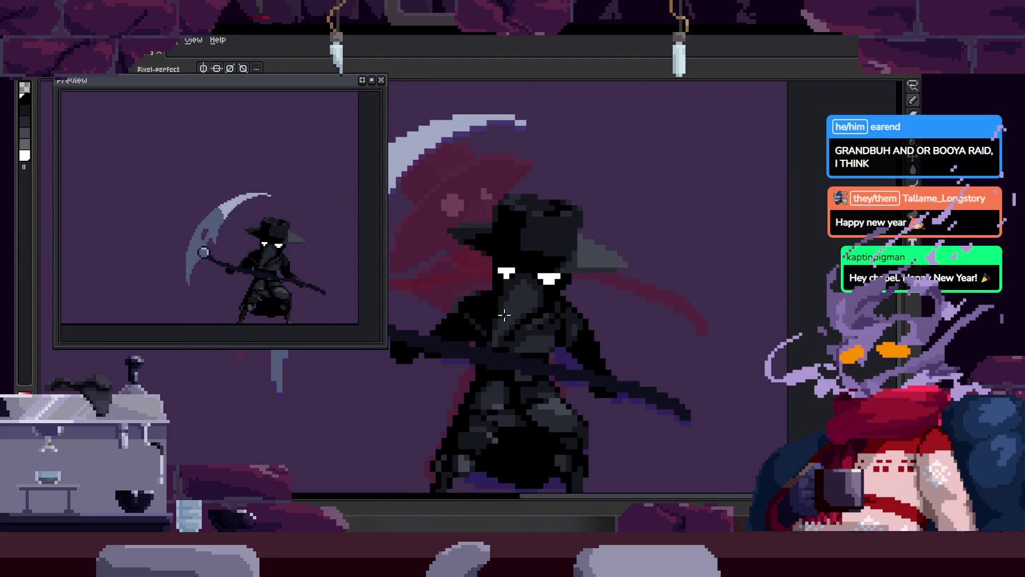
{"action": "scroll", "coordinate": [497, 318], "scroll_direction": "up", "scroll_amount": 1}
{"action": "scroll", "coordinate": [531, 314], "scroll_direction": "up", "scroll_amount": 1}
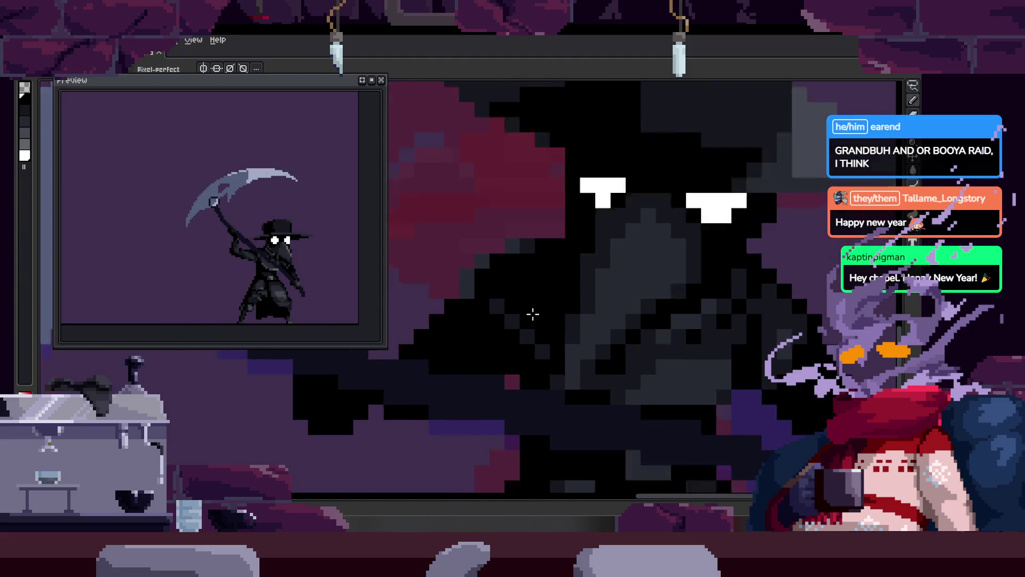
{"action": "scroll", "coordinate": [534, 272], "scroll_direction": "up", "scroll_amount": 1}
{"action": "scroll", "coordinate": [535, 273], "scroll_direction": "down", "scroll_amount": 2}
{"action": "scroll", "coordinate": [517, 270], "scroll_direction": "up", "scroll_amount": 2}
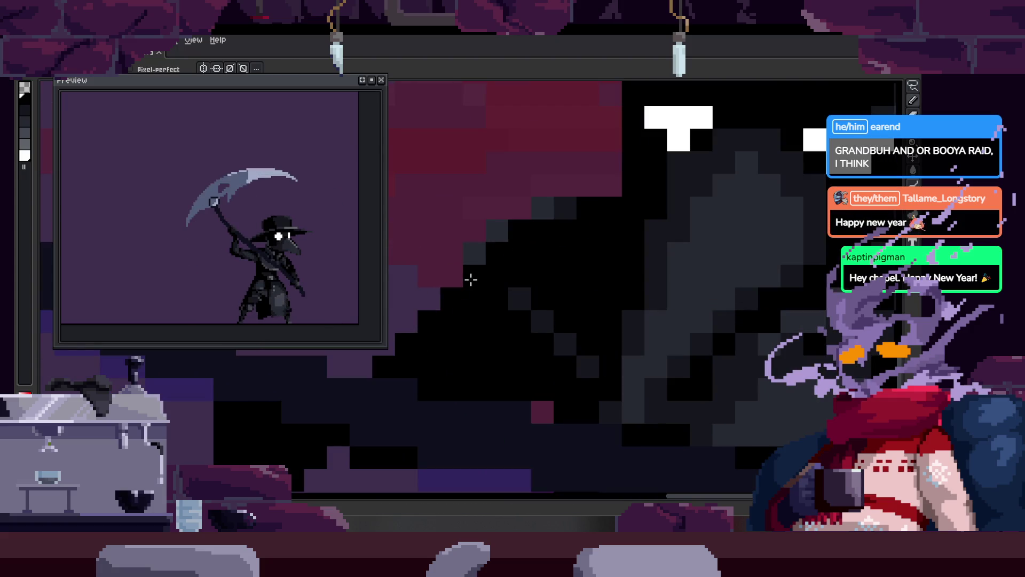
{"action": "scroll", "coordinate": [501, 273], "scroll_direction": "down", "scroll_amount": 1}
{"action": "scroll", "coordinate": [504, 275], "scroll_direction": "down", "scroll_amount": 1}
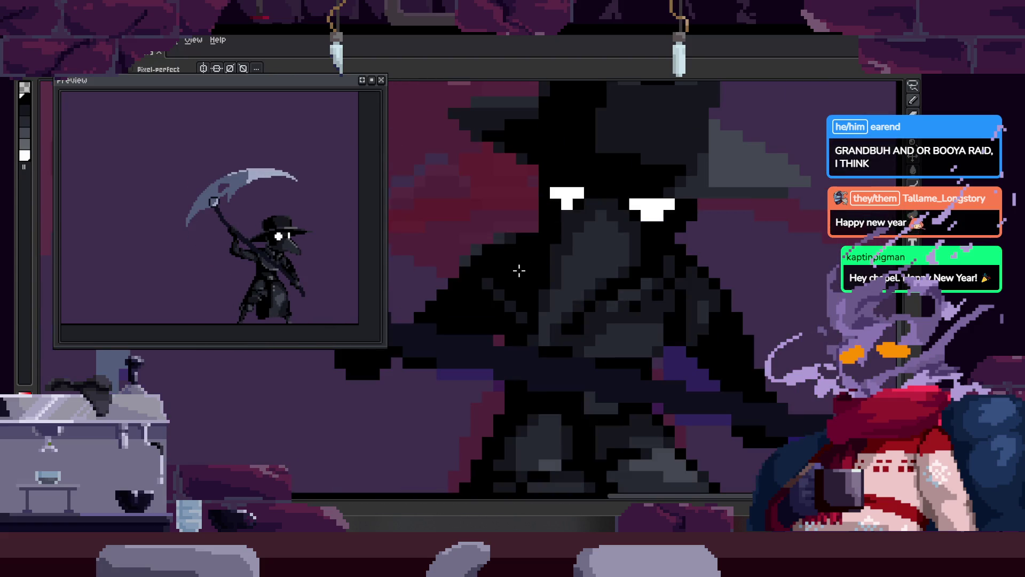
{"action": "left_click_drag", "start_coordinate": [553, 307], "coordinate": [514, 291]}
Step: Lighten a line of shading pixels and one extra pixel on the cloak
{"action": "scroll", "coordinate": [665, 309], "scroll_direction": "up", "scroll_amount": 1}
{"action": "scroll", "coordinate": [669, 310], "scroll_direction": "down", "scroll_amount": 1}
{"action": "scroll", "coordinate": [664, 310], "scroll_direction": "up", "scroll_amount": 2}
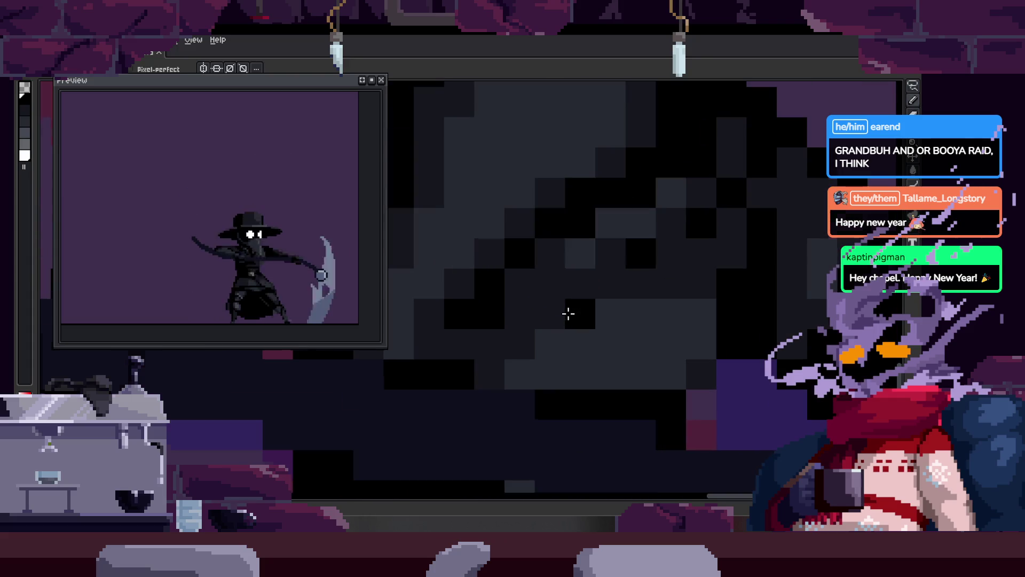
{"action": "left_click_drag", "start_coordinate": [540, 255], "coordinate": [459, 296]}
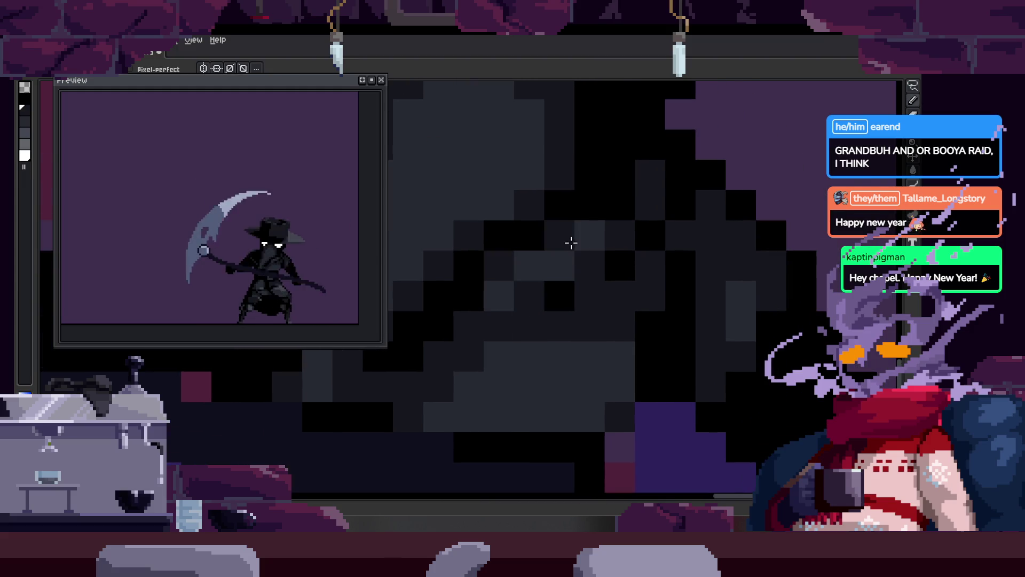
{"action": "scroll", "coordinate": [590, 290], "scroll_direction": "down", "scroll_amount": 2}
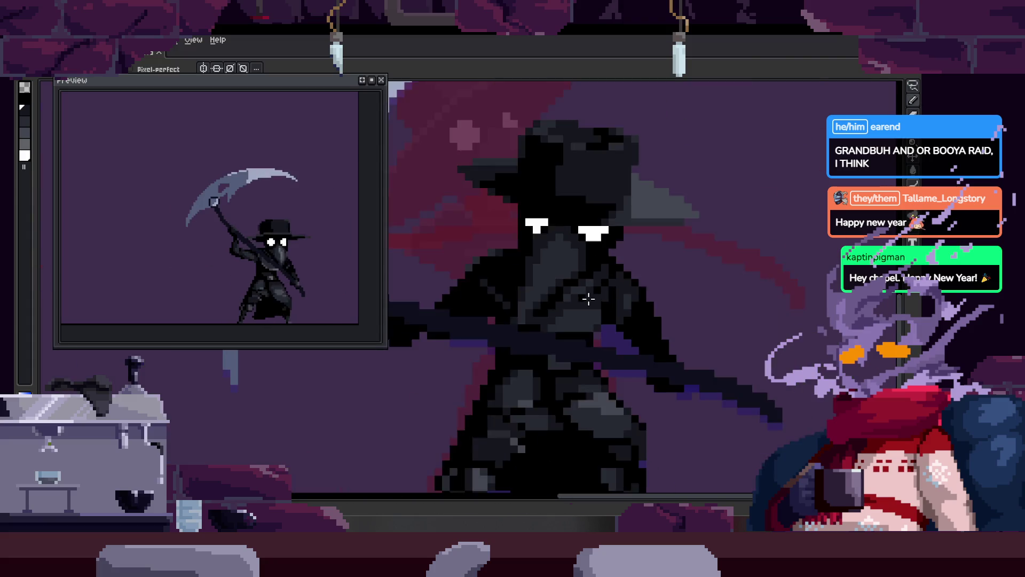
{"action": "scroll", "coordinate": [595, 307], "scroll_direction": "down", "scroll_amount": 1}
{"action": "scroll", "coordinate": [596, 321], "scroll_direction": "up", "scroll_amount": 1}
{"action": "scroll", "coordinate": [596, 321], "scroll_direction": "up", "scroll_amount": 3}
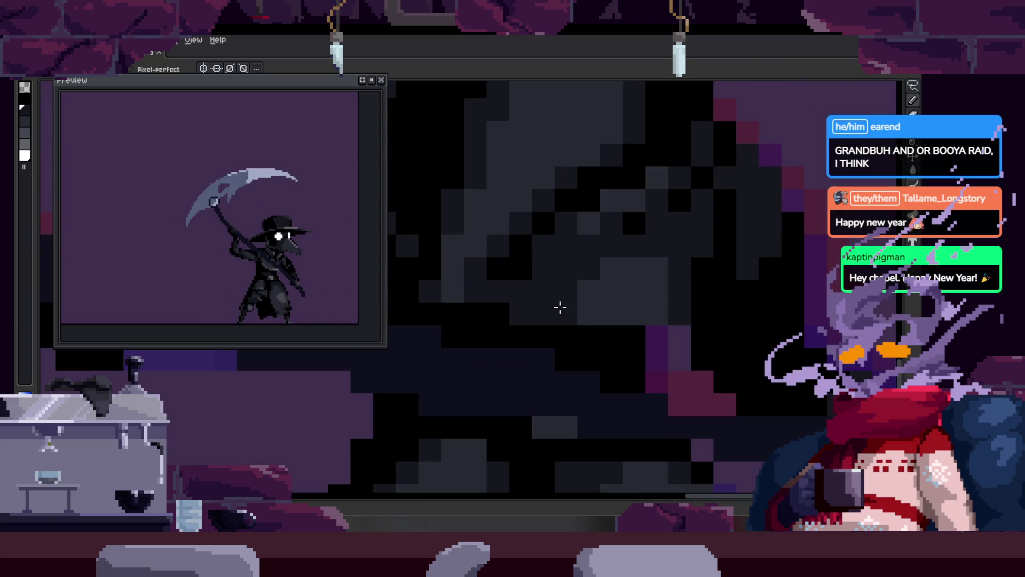
{"action": "scroll", "coordinate": [537, 264], "scroll_direction": "up", "scroll_amount": 2}
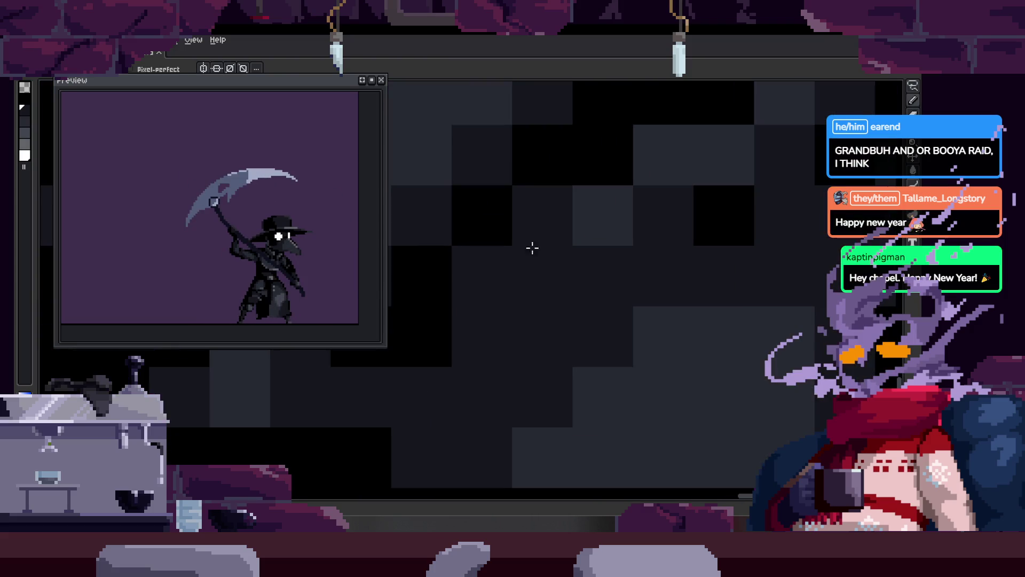
{"action": "scroll", "coordinate": [587, 251], "scroll_direction": "down", "scroll_amount": 2}
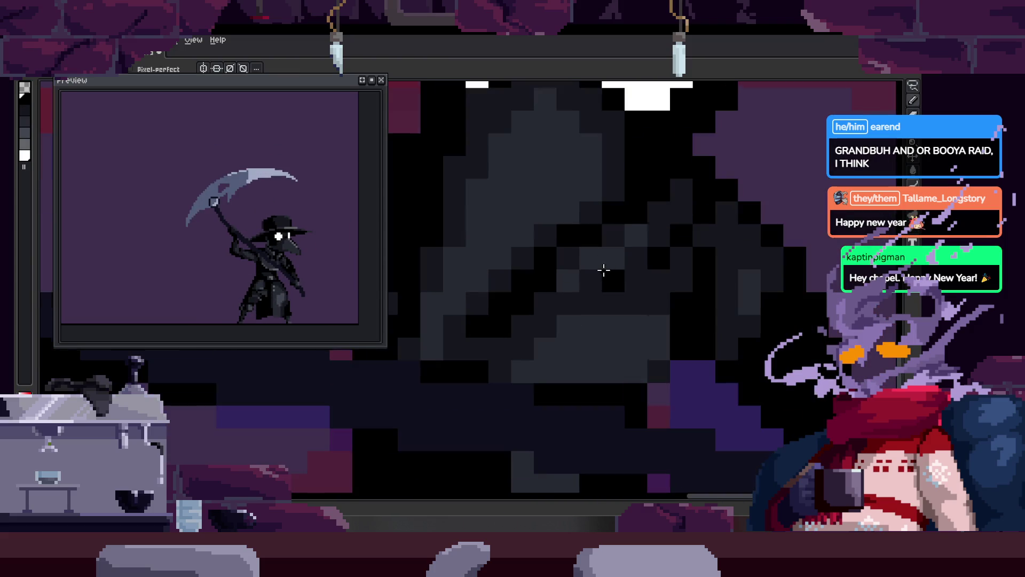
{"action": "scroll", "coordinate": [664, 206], "scroll_direction": "up", "scroll_amount": 2}
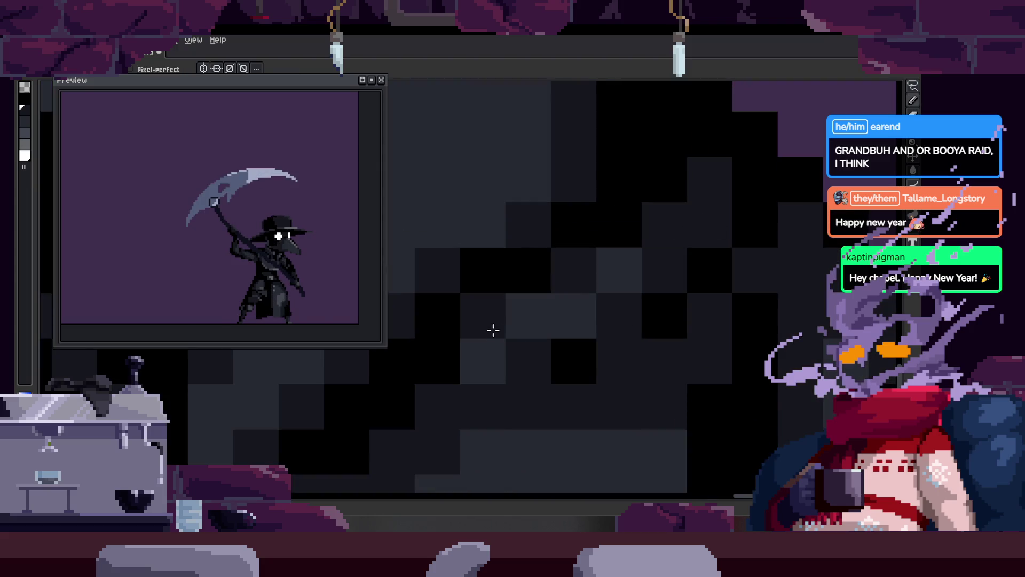
{"action": "left_click_drag", "start_coordinate": [531, 321], "coordinate": [572, 286]}
{"action": "left_click", "coordinate": [677, 244]}
Step: Recolour a black edge pixel to background purple and a black cloak pixel to dark grey
{"action": "scroll", "coordinate": [691, 337], "scroll_direction": "down", "scroll_amount": 2}
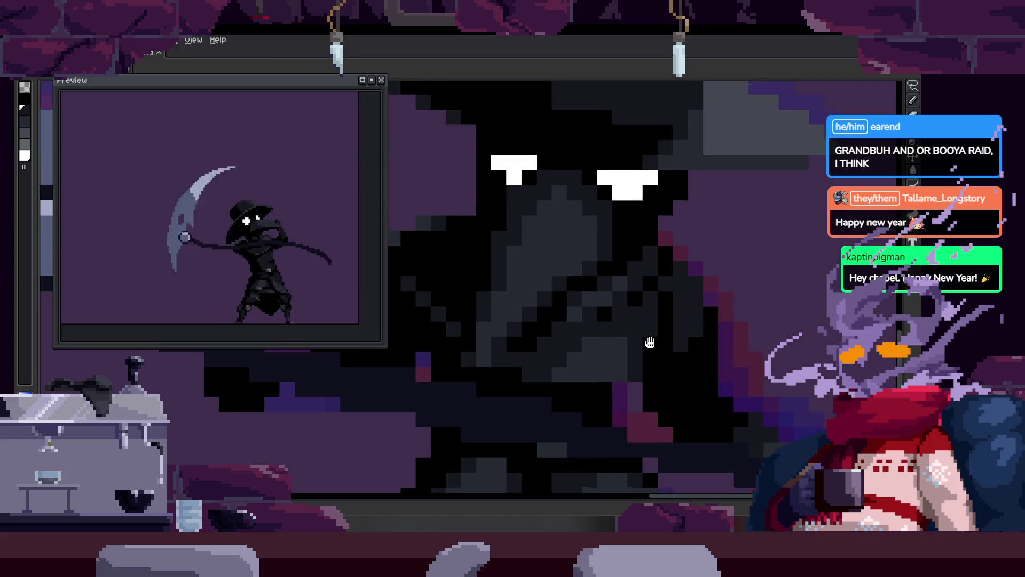
{"action": "scroll", "coordinate": [648, 341], "scroll_direction": "down", "scroll_amount": 1}
{"action": "scroll", "coordinate": [623, 309], "scroll_direction": "down", "scroll_amount": 1}
{"action": "scroll", "coordinate": [498, 287], "scroll_direction": "up", "scroll_amount": 1}
{"action": "scroll", "coordinate": [608, 291], "scroll_direction": "up", "scroll_amount": 2}
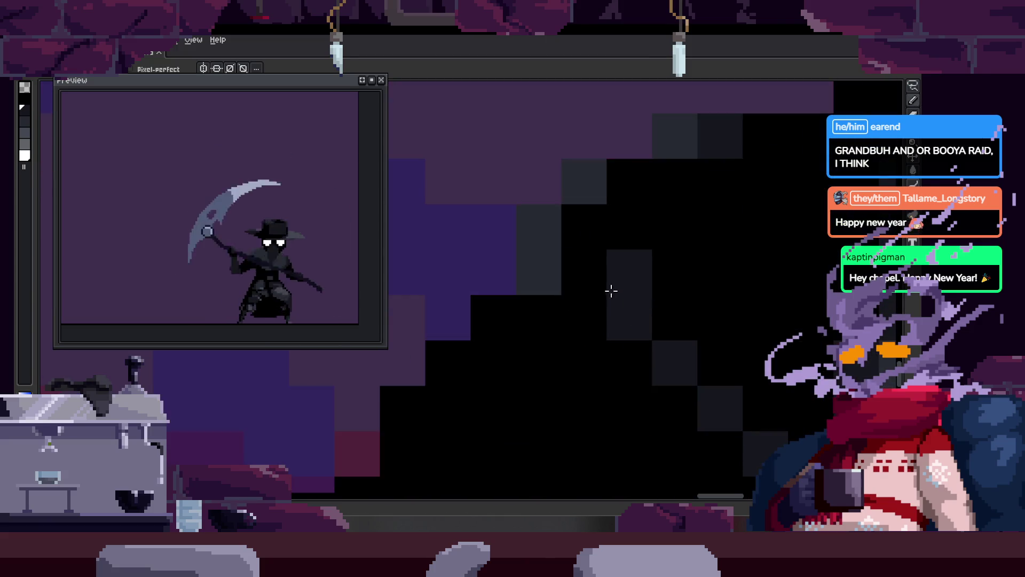
{"action": "scroll", "coordinate": [662, 271], "scroll_direction": "down", "scroll_amount": 2}
{"action": "scroll", "coordinate": [695, 269], "scroll_direction": "down", "scroll_amount": 1}
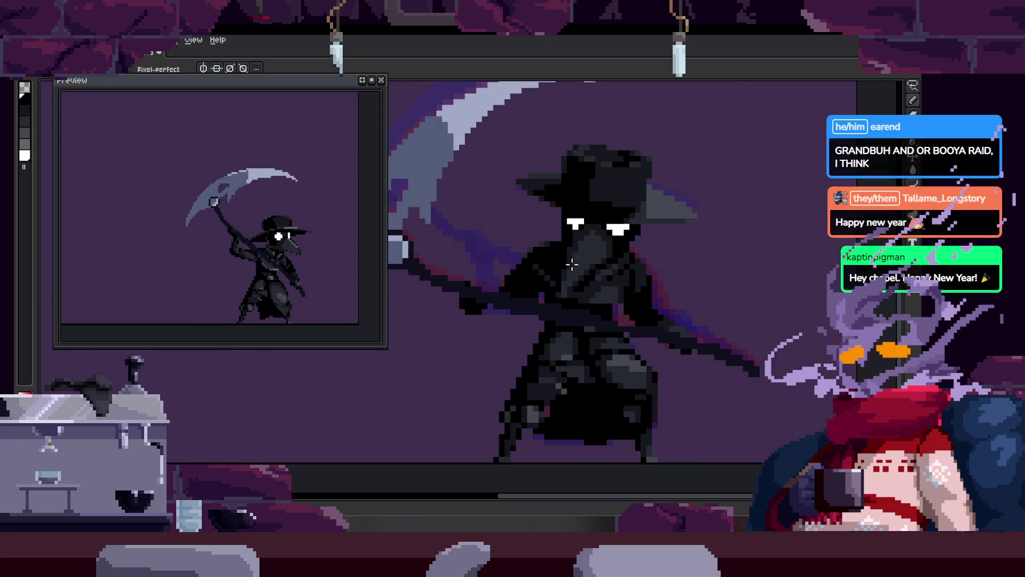
{"action": "scroll", "coordinate": [653, 290], "scroll_direction": "up", "scroll_amount": 2}
{"action": "left_click", "coordinate": [653, 291]}
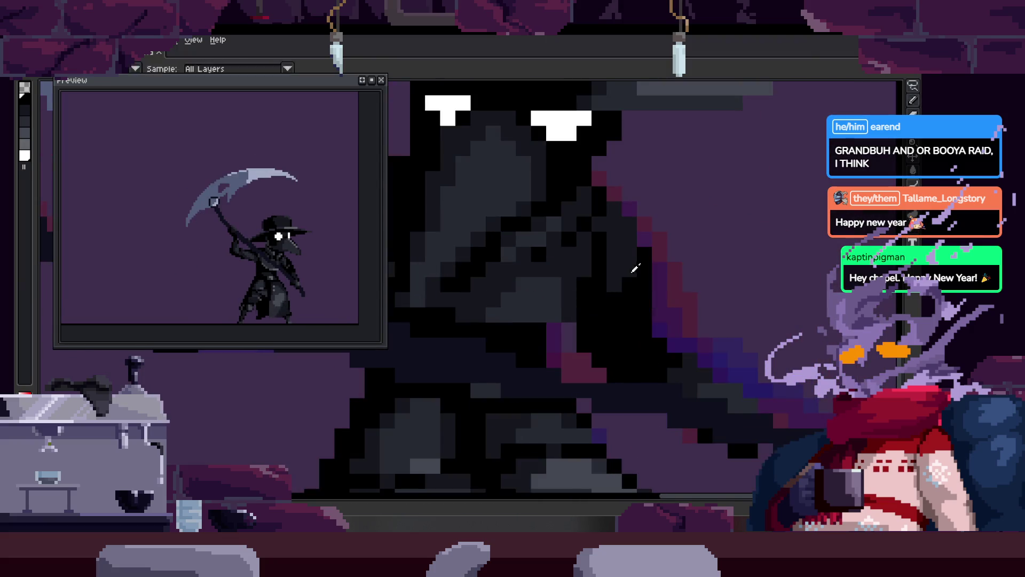
{"action": "scroll", "coordinate": [614, 228], "scroll_direction": "up", "scroll_amount": 2}
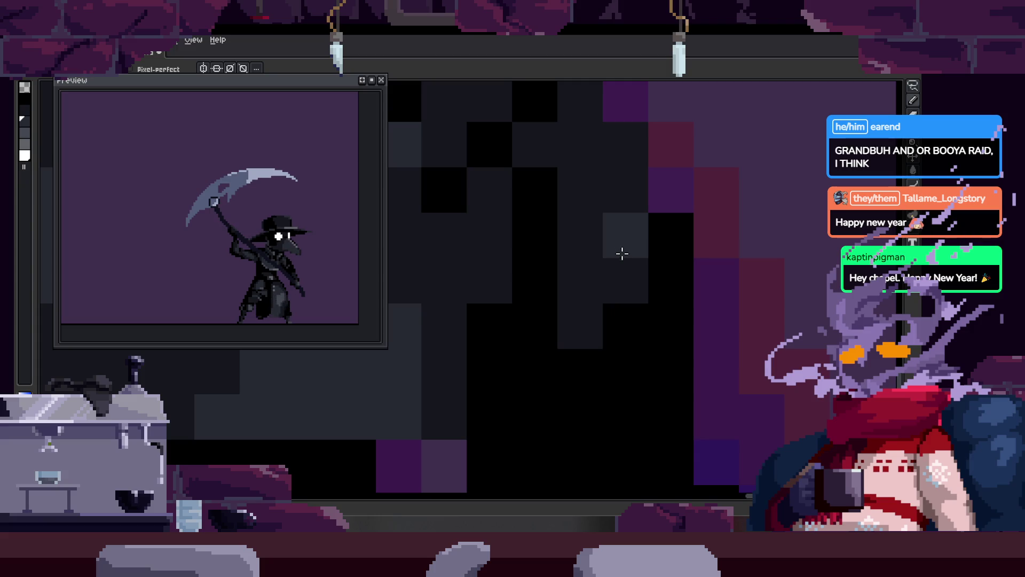
{"action": "left_click", "coordinate": [633, 349]}
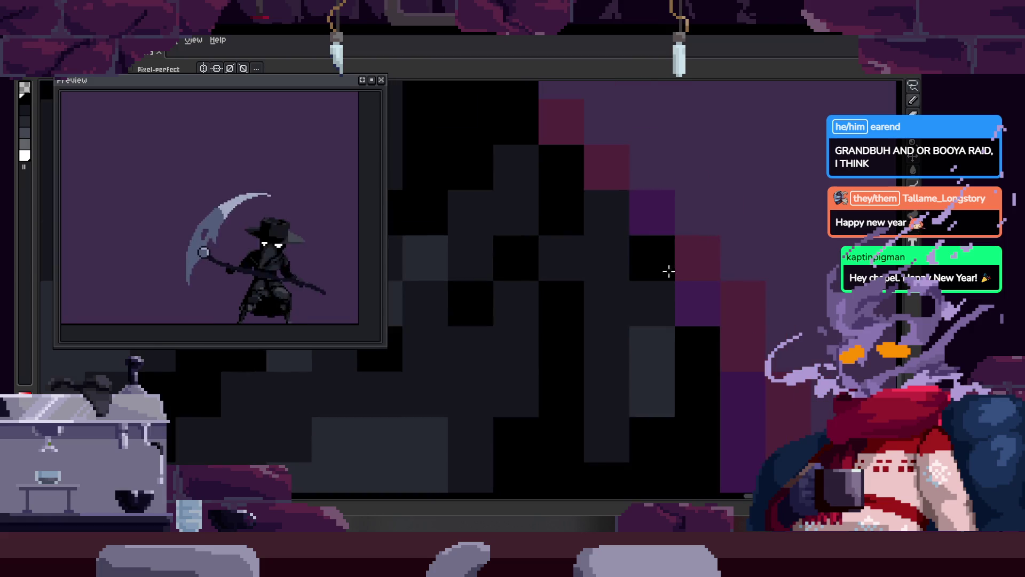
{"action": "scroll", "coordinate": [645, 249], "scroll_direction": "down", "scroll_amount": 3}
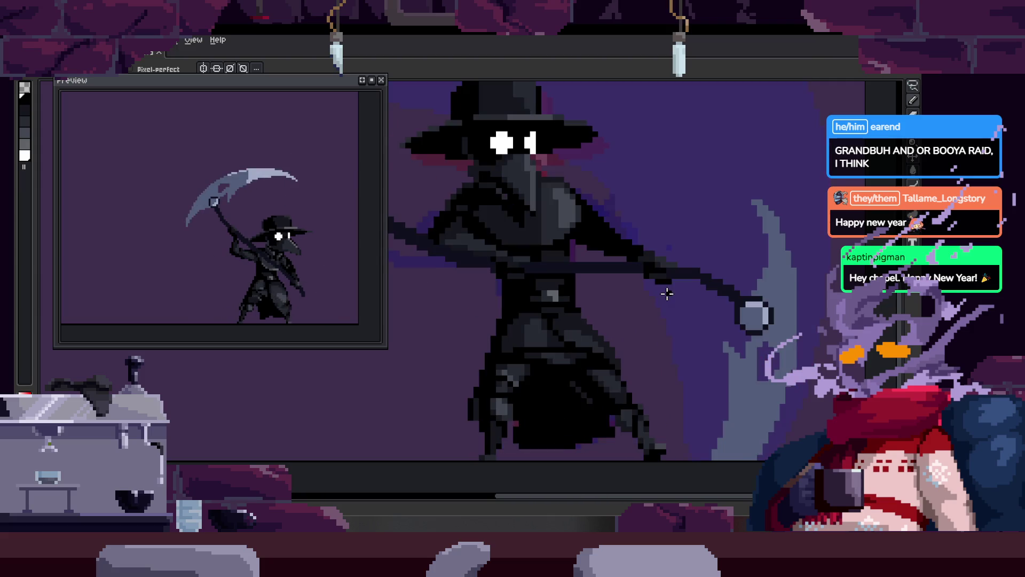
{"action": "key", "text": "Tab"}
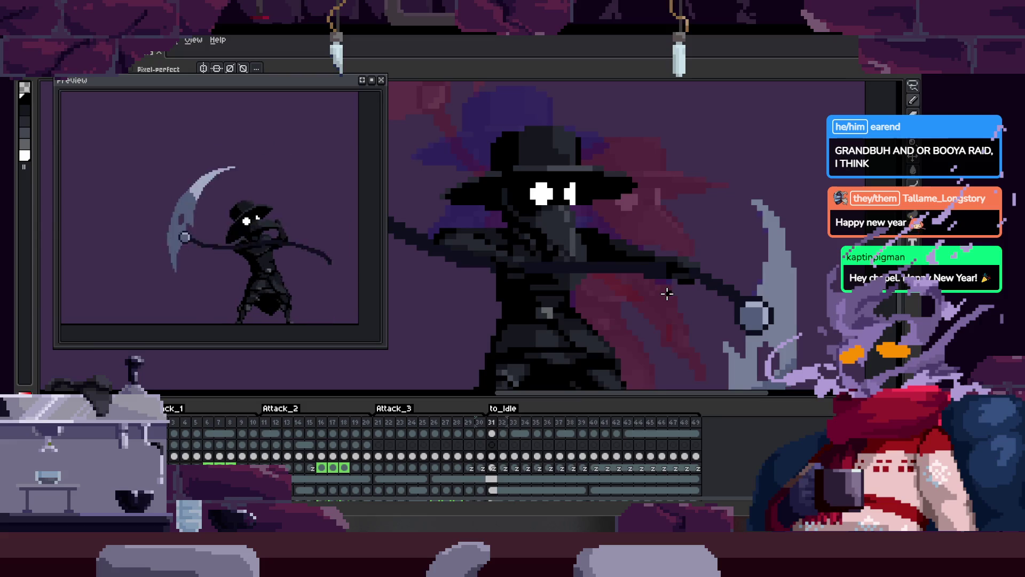
Step: Toggle the timeline on and off, leaving it hidden to enlarge the canvas
{"action": "key", "text": "Tab"}
{"action": "key", "text": "Tab"}
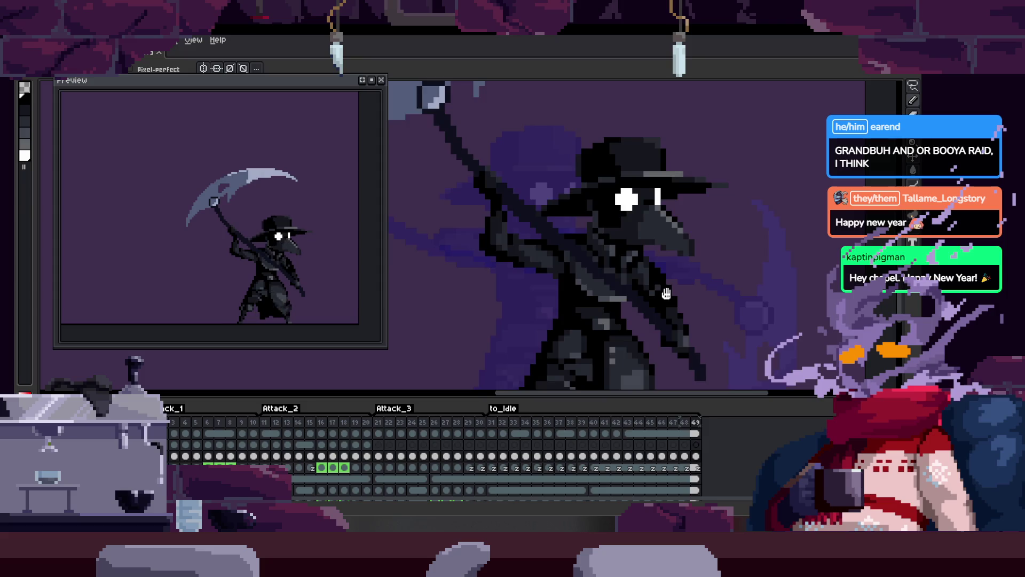
{"action": "key", "text": "Tab"}
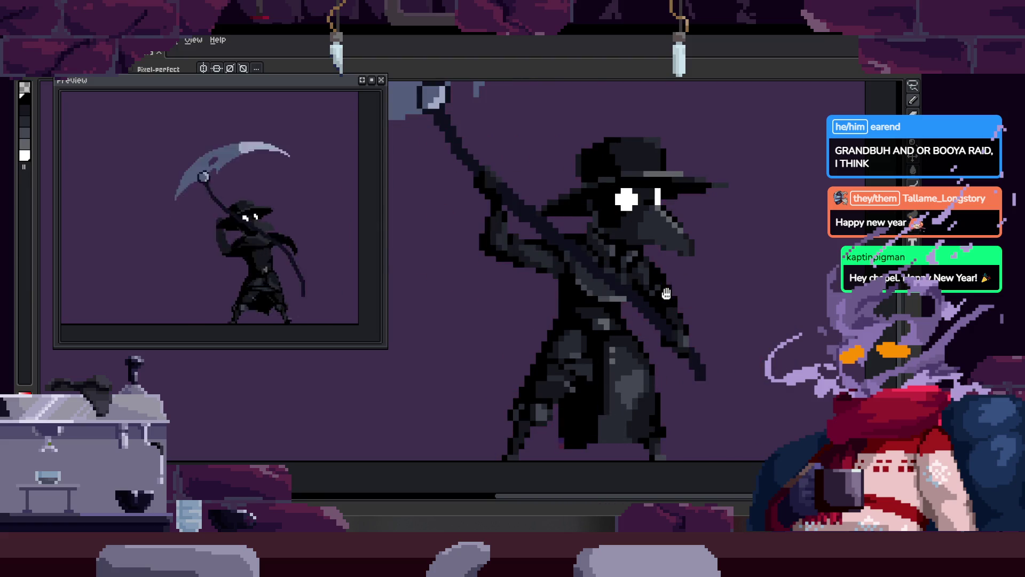
{"action": "key", "text": "Tab"}
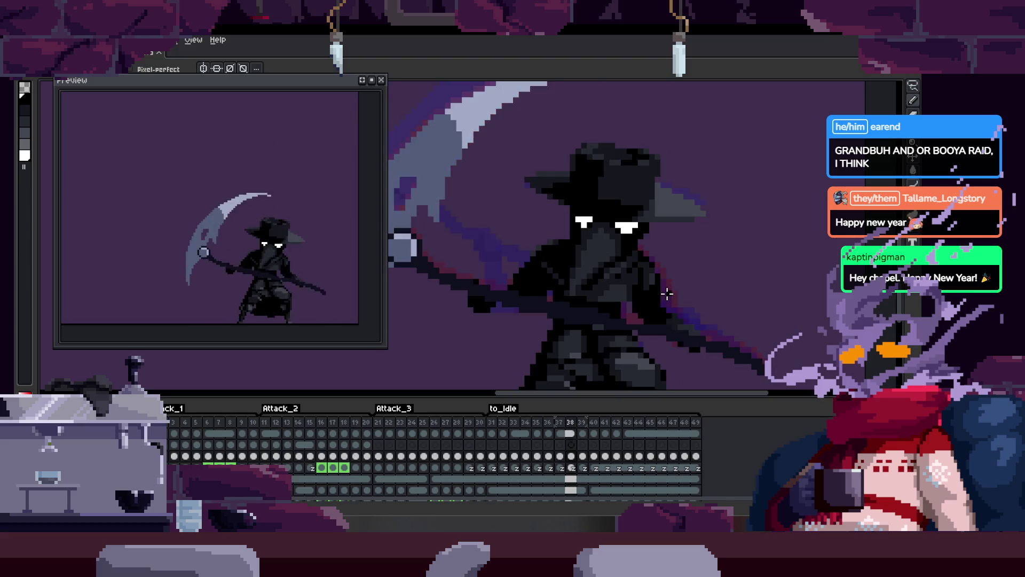
{"action": "key", "text": "Tab"}
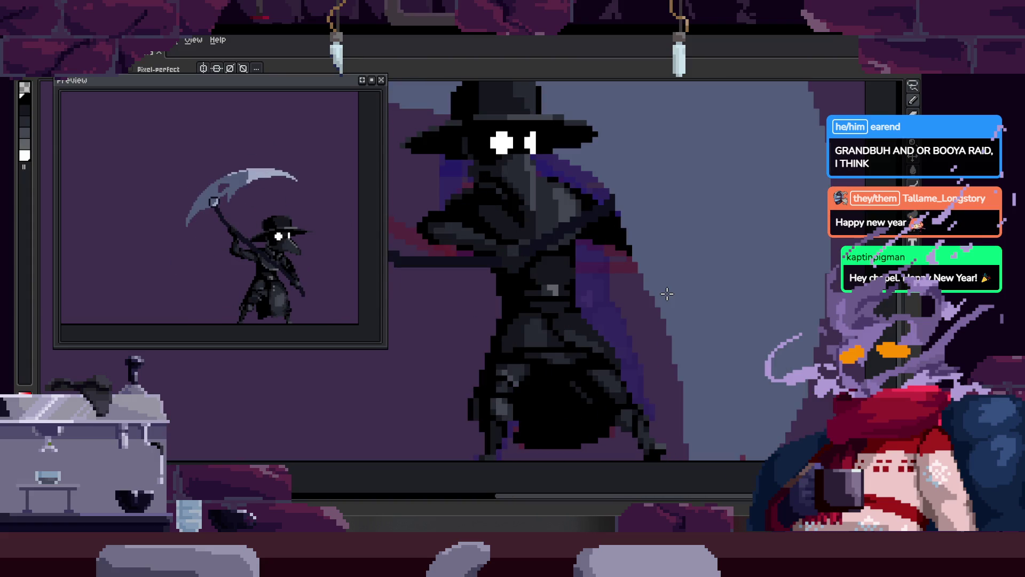
{"action": "key", "text": "Tab"}
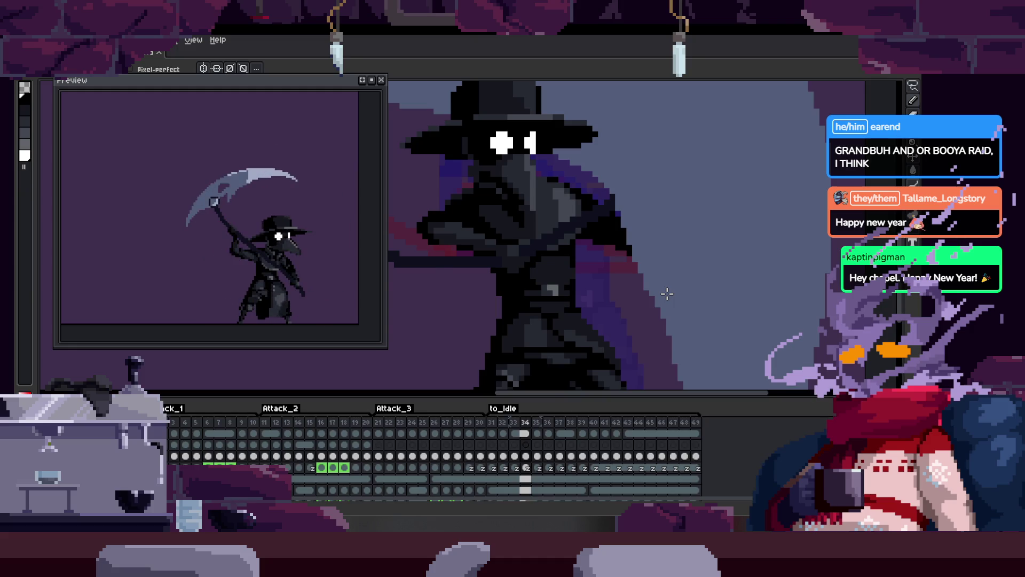
{"action": "key", "text": "Tab"}
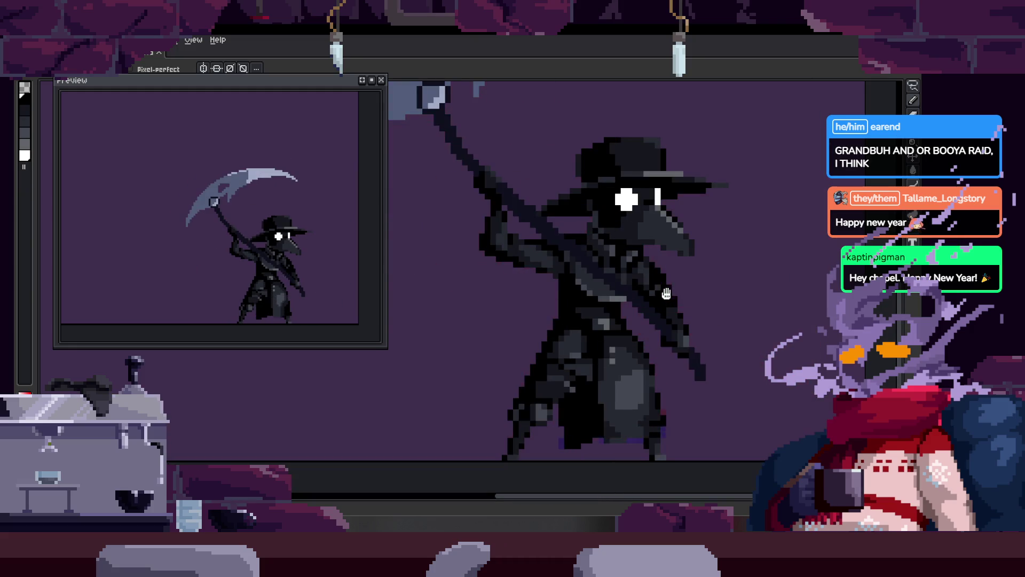
Step: Stop playback, then play the scythe attack through once to review the swing
{"action": "key", "text": "Return"}
{"action": "key", "text": "Return"}
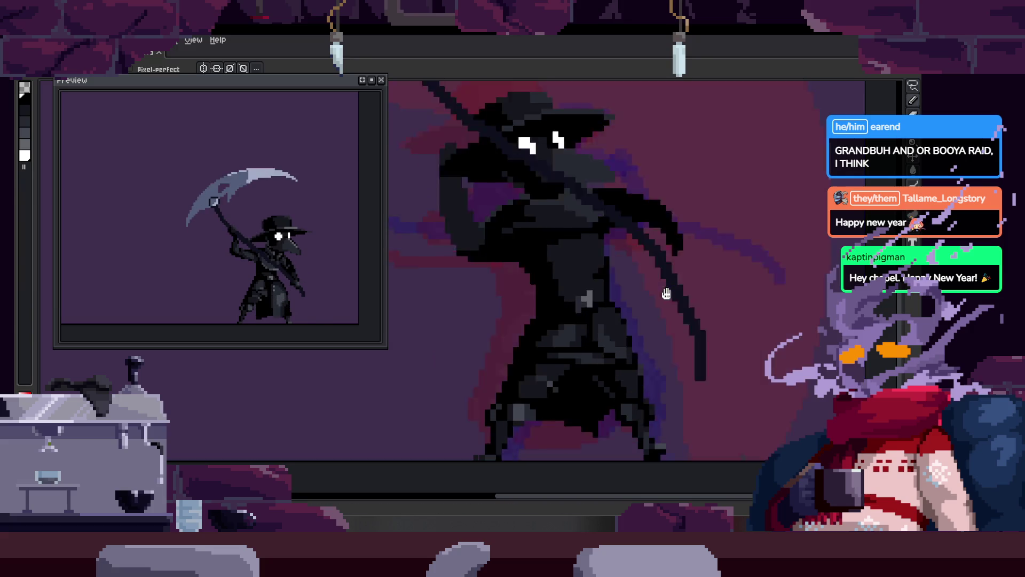
{"action": "key", "text": "Return"}
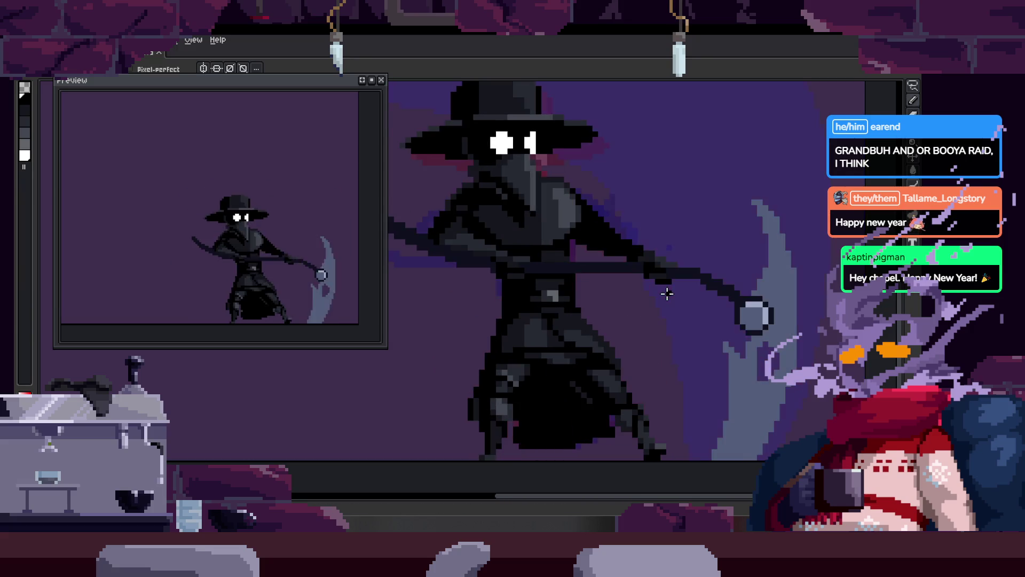
{"action": "scroll", "coordinate": [646, 339], "scroll_direction": "down", "scroll_amount": 2}
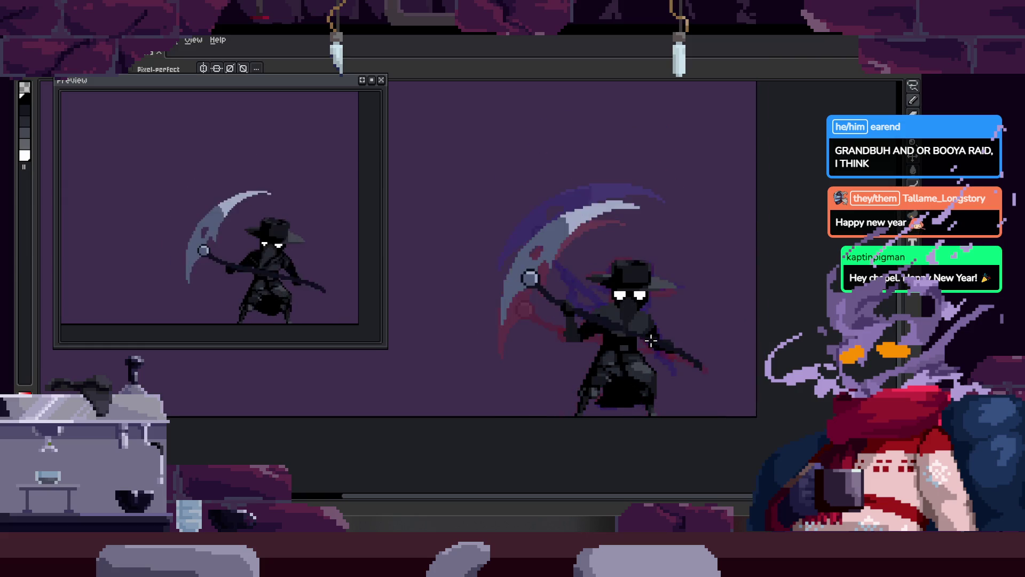
{"action": "scroll", "coordinate": [646, 339], "scroll_direction": "up", "scroll_amount": 2}
{"action": "scroll", "coordinate": [589, 328], "scroll_direction": "up", "scroll_amount": 2}
{"action": "scroll", "coordinate": [605, 301], "scroll_direction": "up", "scroll_amount": 2}
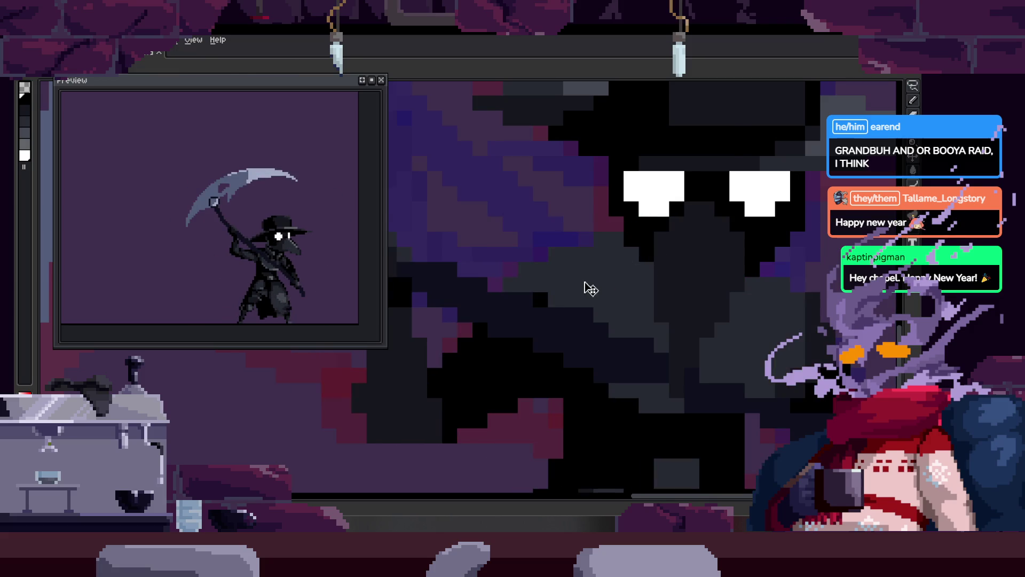
Step: Repaint the dark grey area below the plague doctor's eyes black
{"action": "scroll", "coordinate": [592, 292], "scroll_direction": "up", "scroll_amount": 1}
{"action": "key", "text": "w"}
{"action": "left_click", "coordinate": [592, 292]}
{"action": "key", "text": "b"}
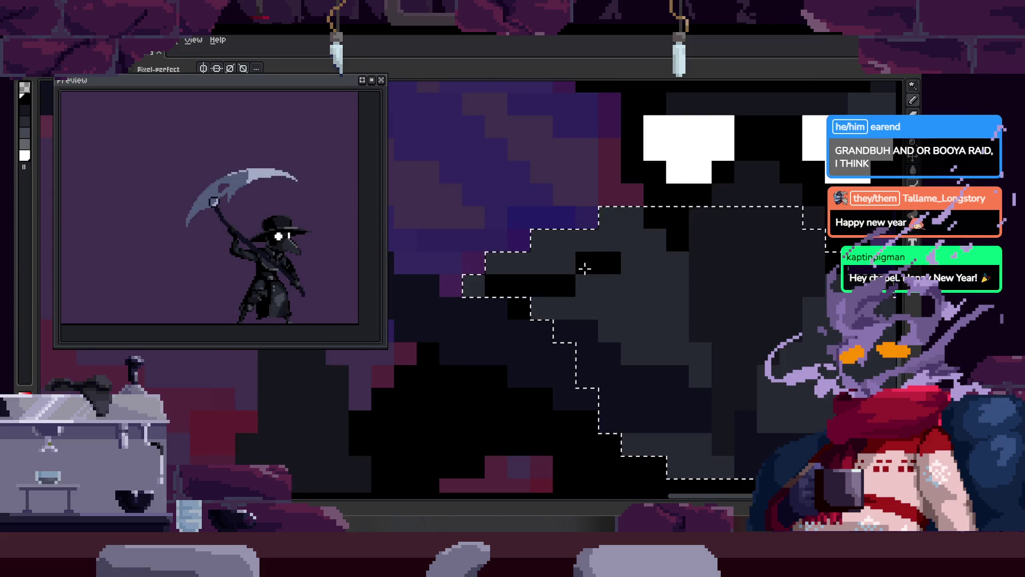
{"action": "left_click_drag", "start_coordinate": [604, 272], "coordinate": [661, 383]}
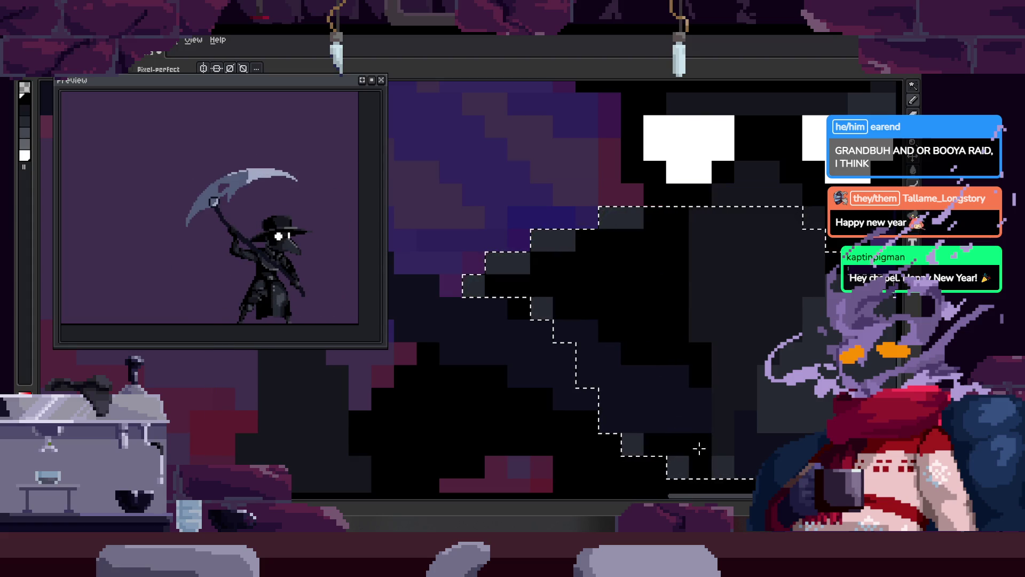
{"action": "left_click_drag", "start_coordinate": [699, 449], "coordinate": [697, 452]}
{"action": "key", "text": "ctrl+d"}
{"action": "scroll", "coordinate": [694, 394], "scroll_direction": "down", "scroll_amount": 2}
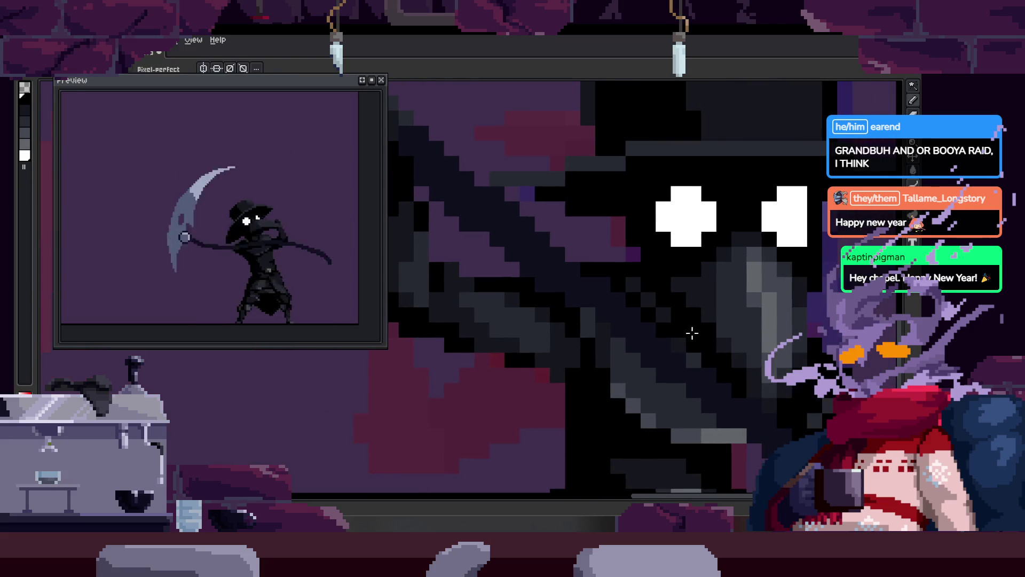
Step: Select the dark beak region and choose a different grey shade
{"action": "scroll", "coordinate": [628, 316], "scroll_direction": "up", "scroll_amount": 2}
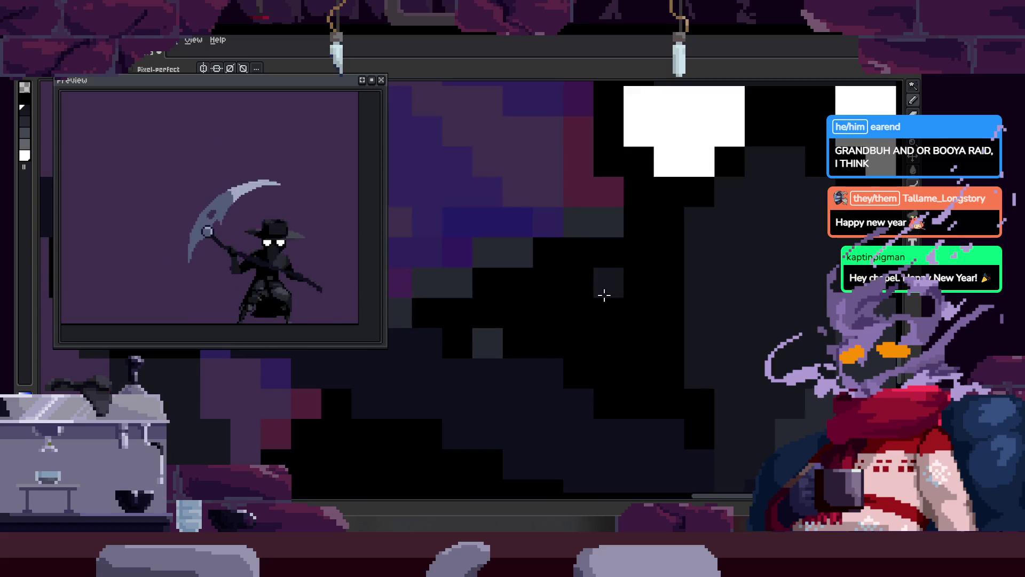
{"action": "left_click_drag", "start_coordinate": [609, 346], "coordinate": [612, 323]}
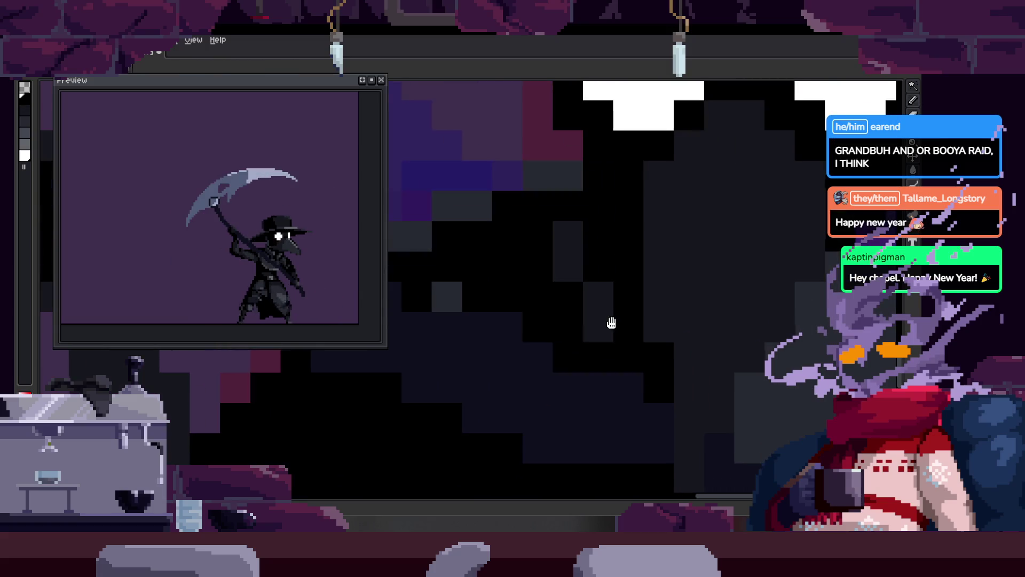
{"action": "scroll", "coordinate": [685, 354], "scroll_direction": "down", "scroll_amount": 2}
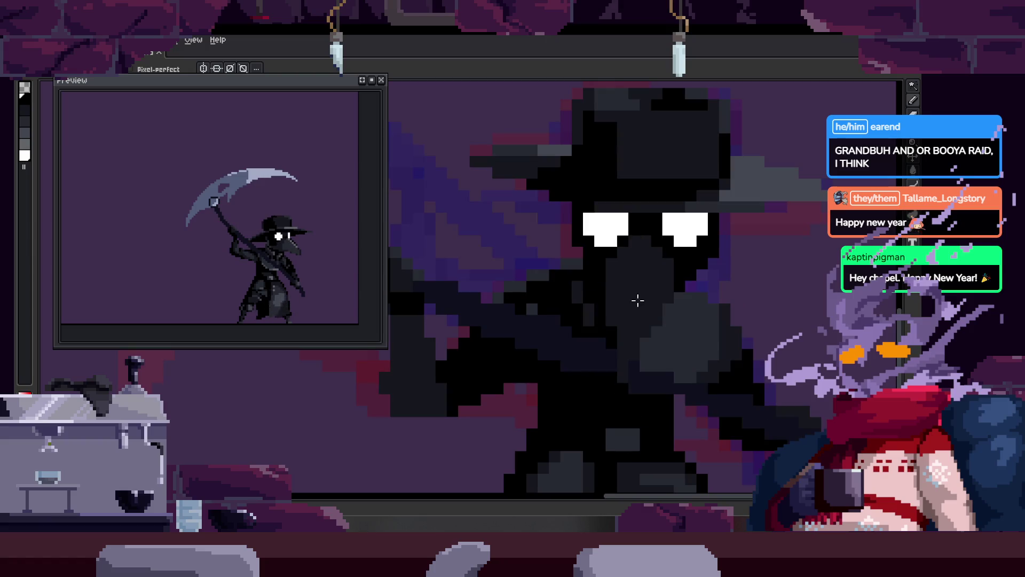
{"action": "scroll", "coordinate": [643, 297], "scroll_direction": "up", "scroll_amount": 2}
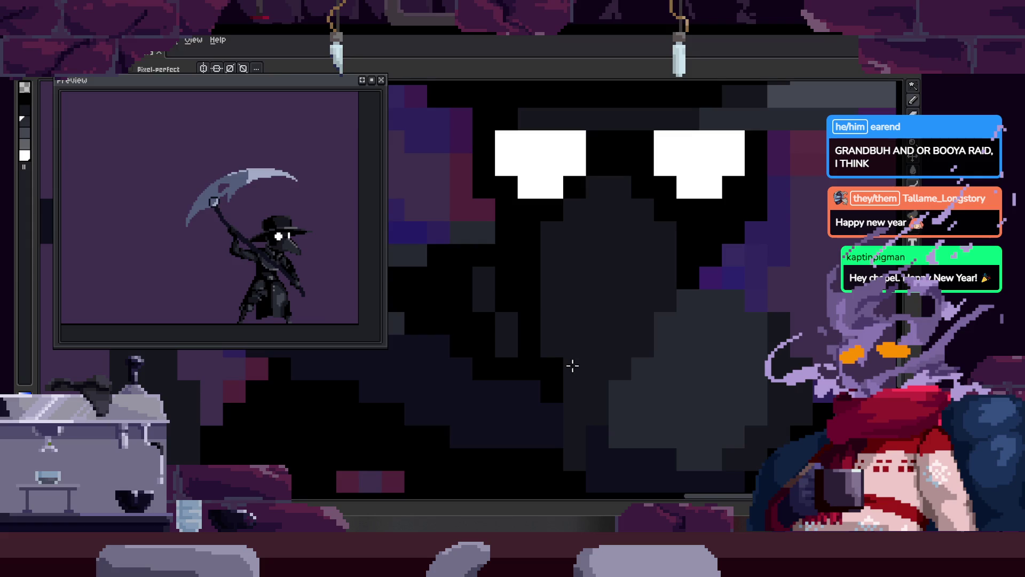
{"action": "left_click_drag", "start_coordinate": [589, 347], "coordinate": [612, 323]}
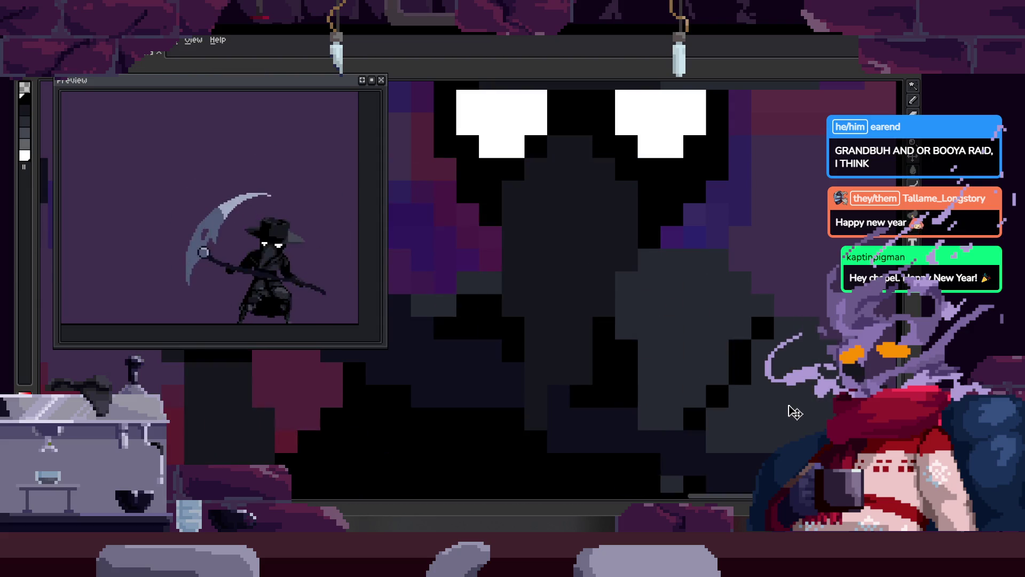
{"action": "key", "text": "w"}
{"action": "left_click", "coordinate": [585, 268]}
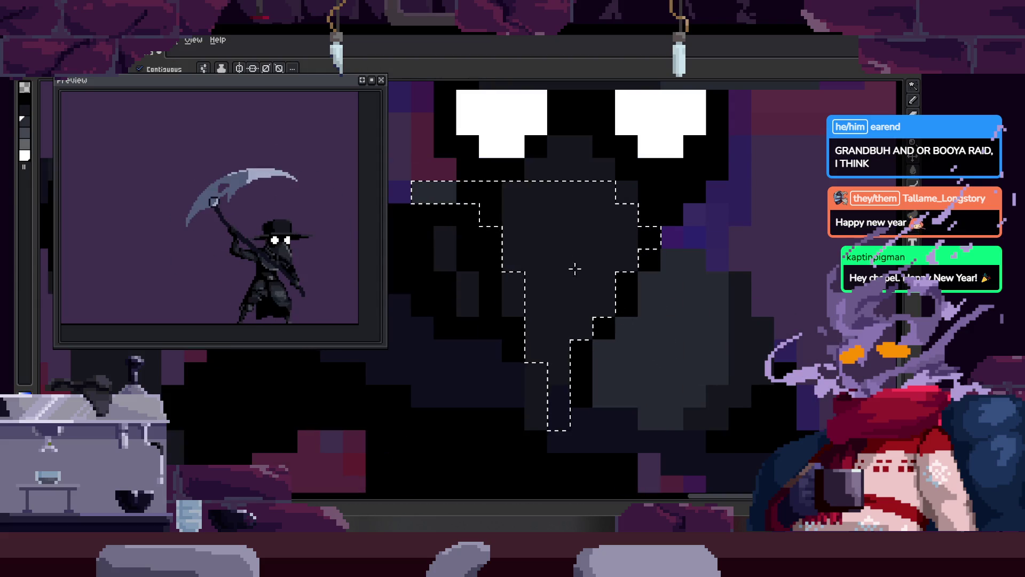
{"action": "right_click", "coordinate": [515, 245]}
{"action": "left_click_drag", "start_coordinate": [514, 245], "coordinate": [652, 300]}
{"action": "key", "text": "b"}
{"action": "left_click", "coordinate": [546, 282], "text": "alt"}
{"action": "scroll", "coordinate": [586, 330], "scroll_direction": "down", "scroll_amount": 2}
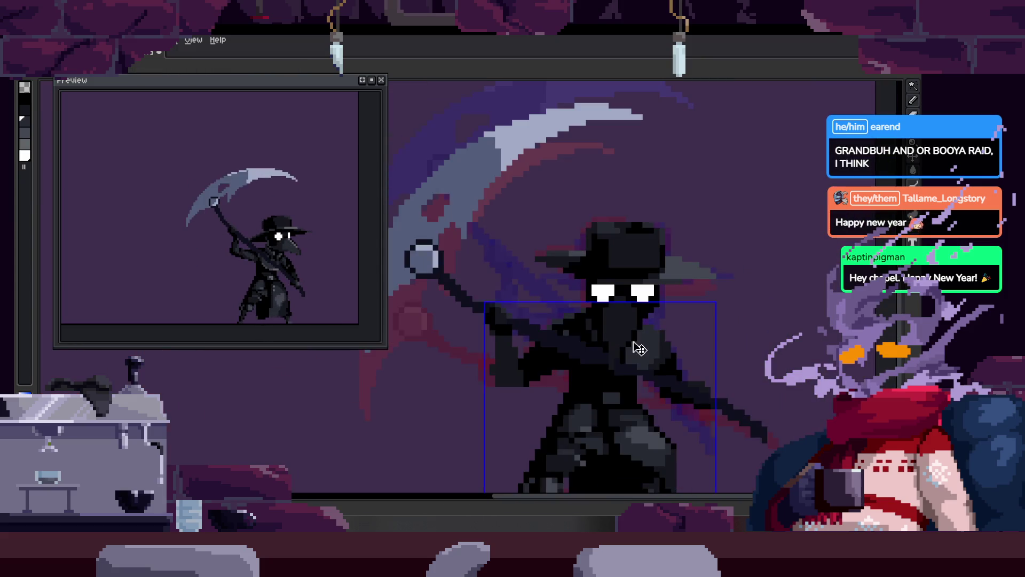
{"action": "scroll", "coordinate": [585, 330], "scroll_direction": "up", "scroll_amount": 1}
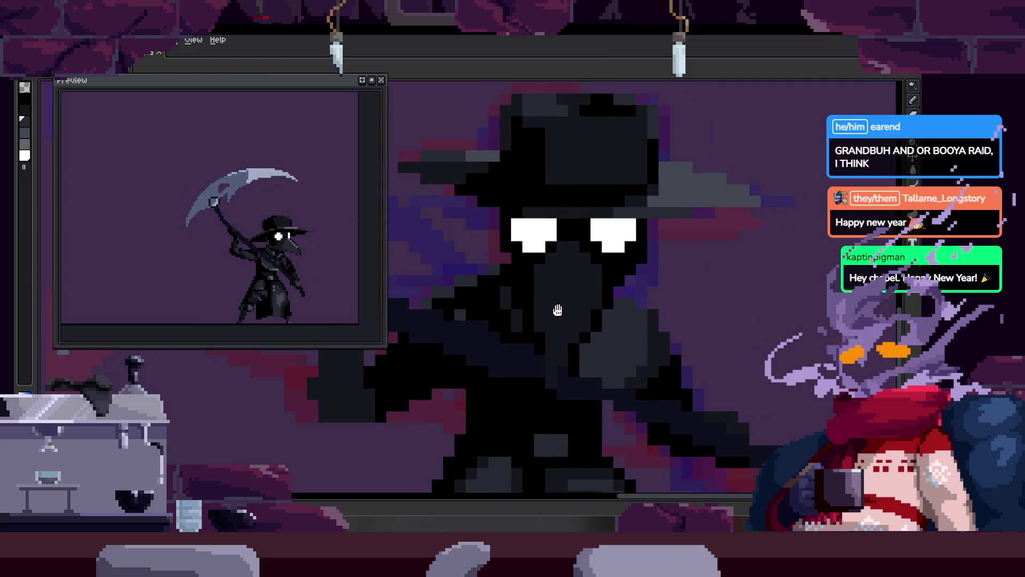
Step: Paint lighter grey highlight pixels on the beak and save the file
{"action": "key", "text": "alt"}
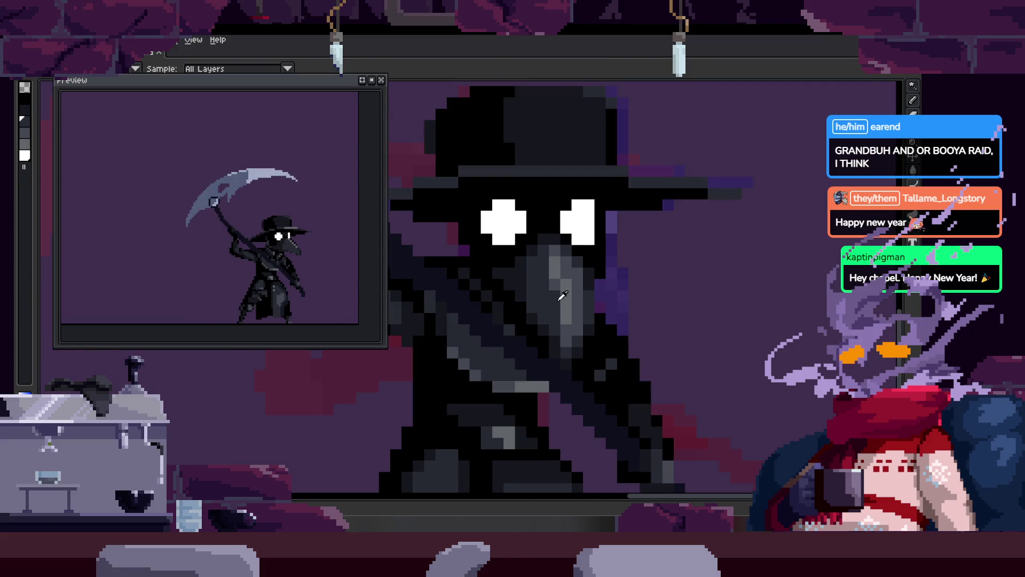
{"action": "scroll", "coordinate": [552, 301], "scroll_direction": "up", "scroll_amount": 2}
{"action": "key", "text": "w"}
{"action": "left_click", "coordinate": [503, 339]}
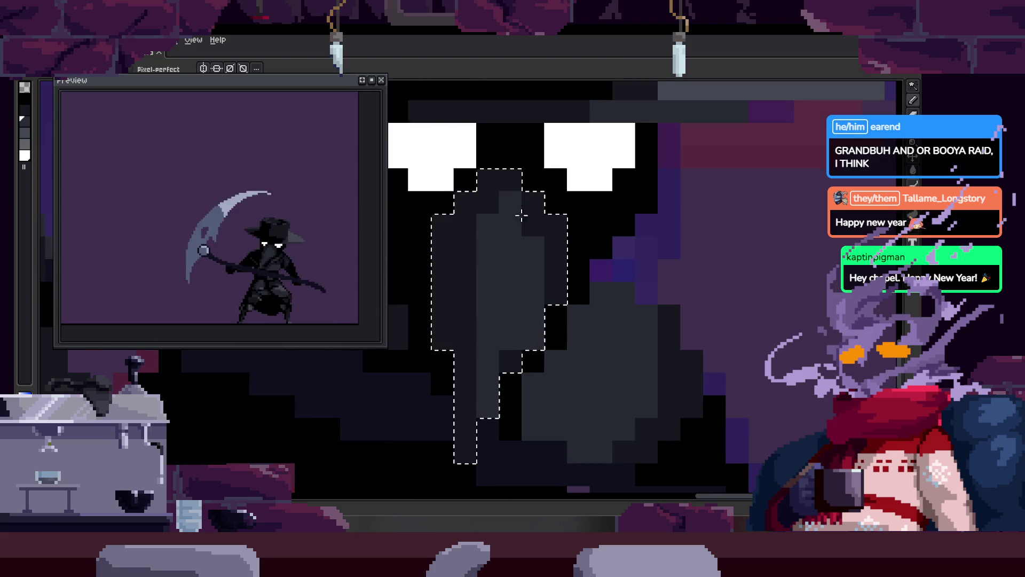
{"action": "scroll", "coordinate": [510, 298], "scroll_direction": "down", "scroll_amount": 2}
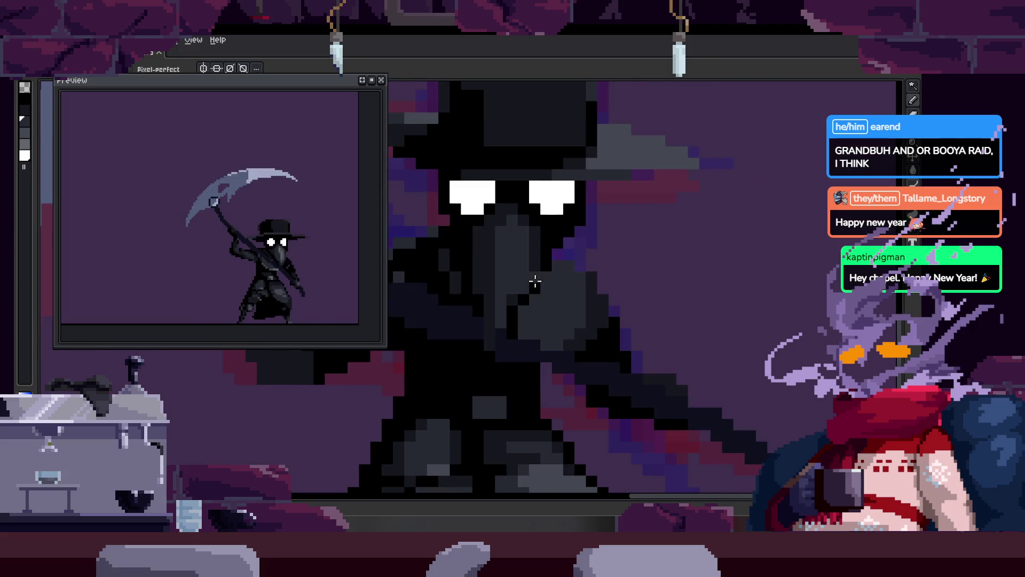
{"action": "scroll", "coordinate": [511, 267], "scroll_direction": "up", "scroll_amount": 1}
{"action": "key", "text": "alt"}
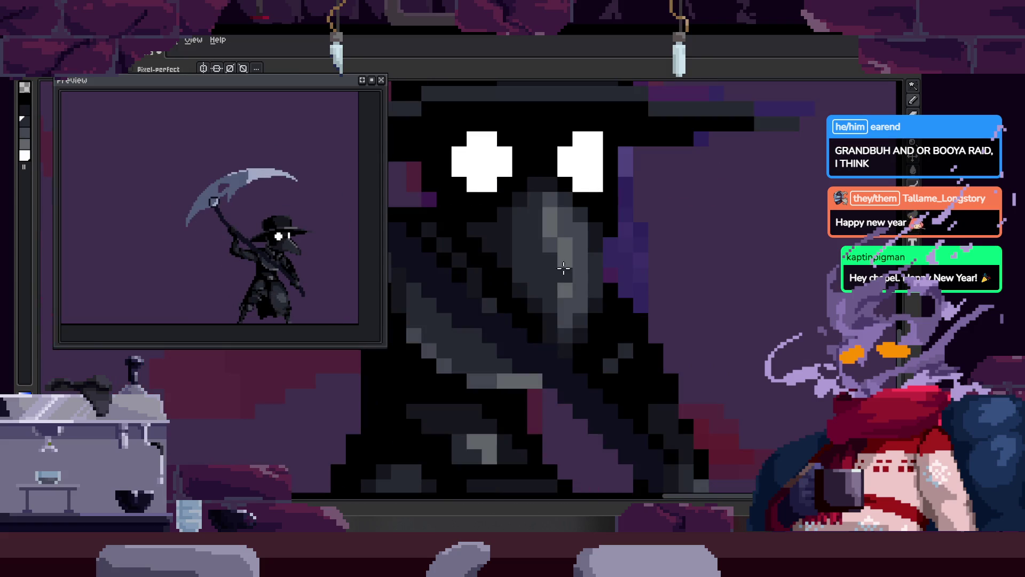
{"action": "scroll", "coordinate": [583, 232], "scroll_direction": "up", "scroll_amount": 2}
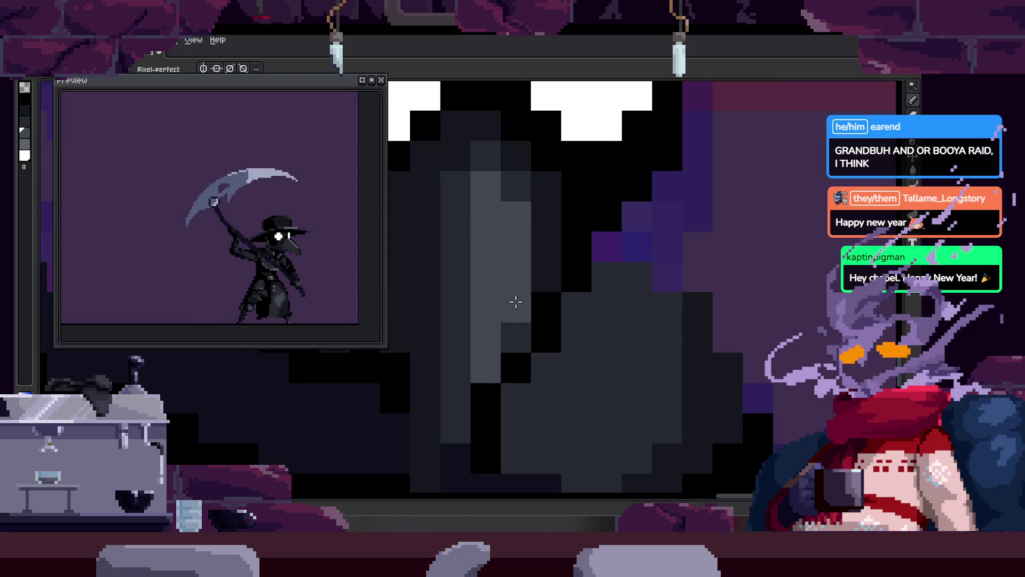
{"action": "scroll", "coordinate": [516, 302], "scroll_direction": "down", "scroll_amount": 2}
{"action": "scroll", "coordinate": [574, 319], "scroll_direction": "down", "scroll_amount": 1}
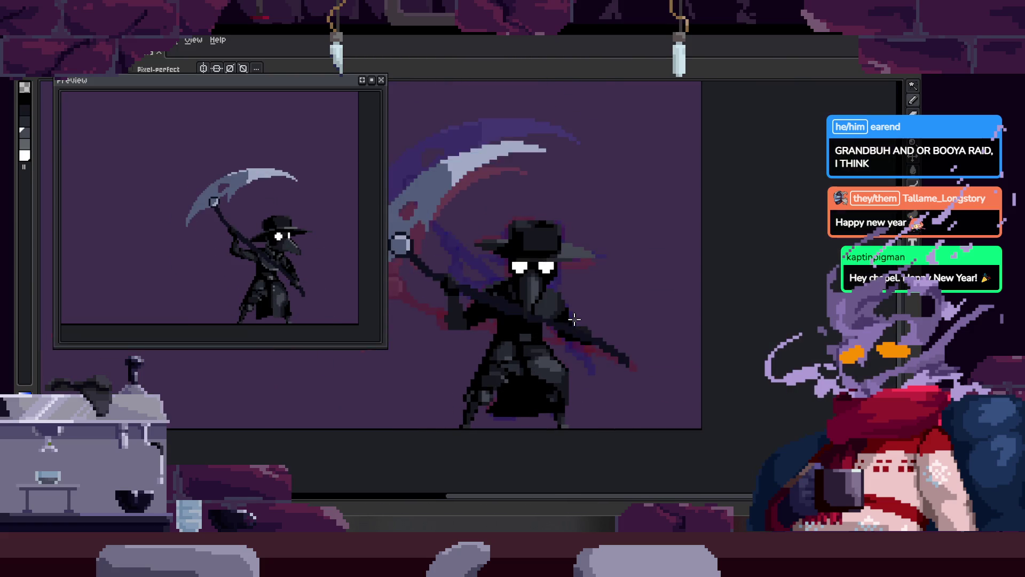
{"action": "scroll", "coordinate": [538, 273], "scroll_direction": "up", "scroll_amount": 2}
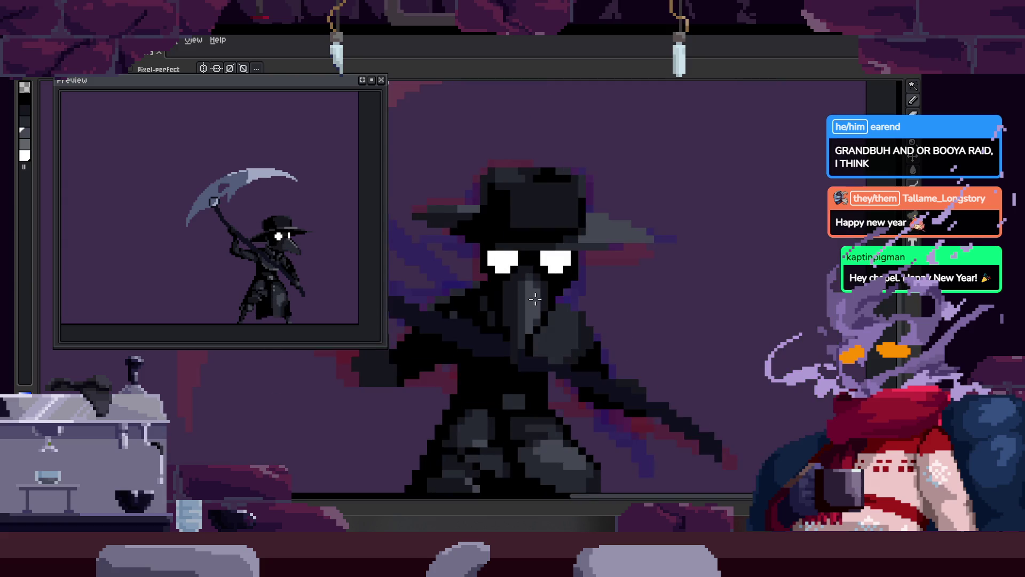
{"action": "scroll", "coordinate": [532, 294], "scroll_direction": "up", "scroll_amount": 2}
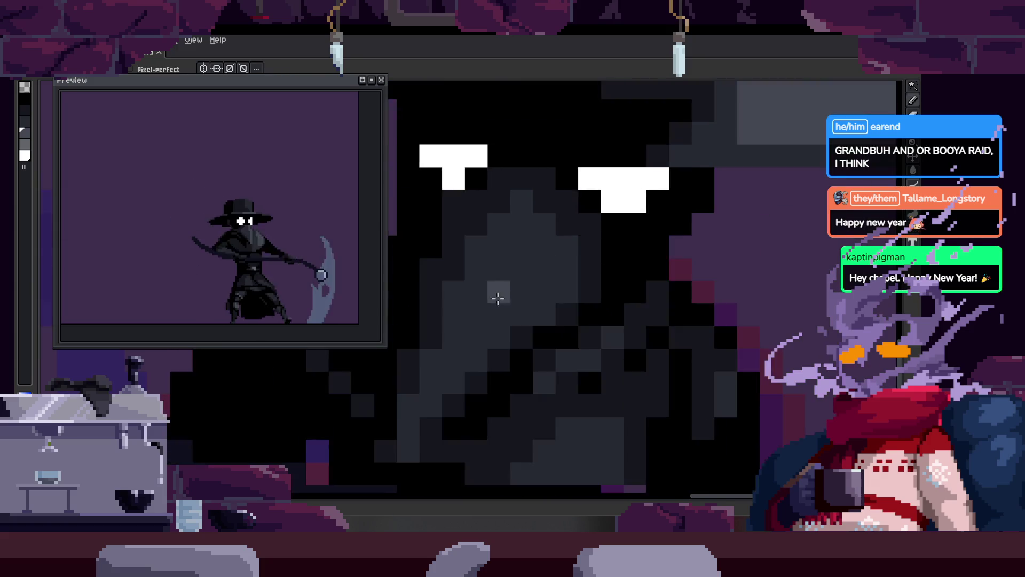
{"action": "scroll", "coordinate": [418, 390], "scroll_direction": "down", "scroll_amount": 2}
{"action": "left_click_drag", "start_coordinate": [450, 306], "coordinate": [475, 294]}
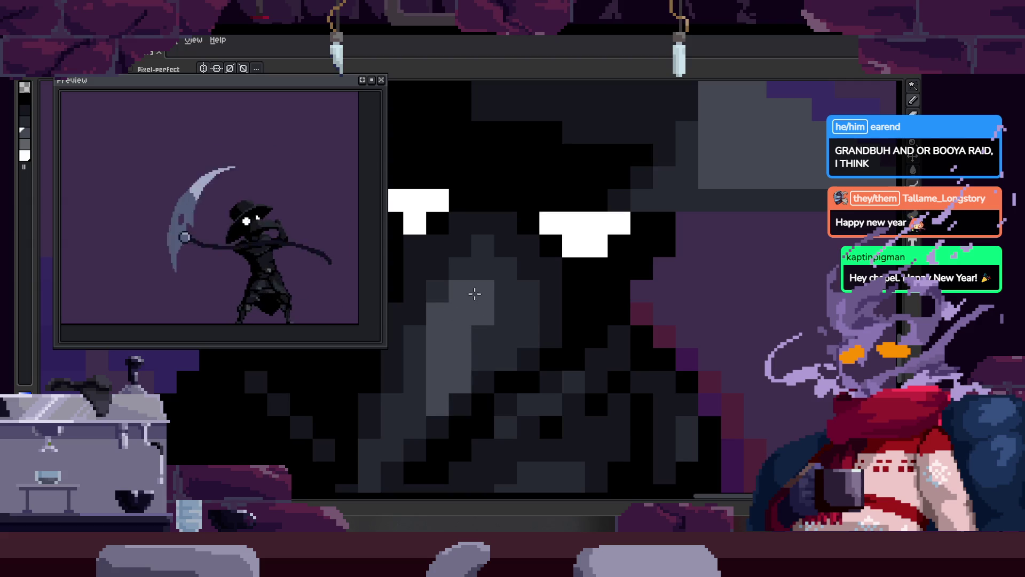
{"action": "scroll", "coordinate": [512, 340], "scroll_direction": "down", "scroll_amount": 5}
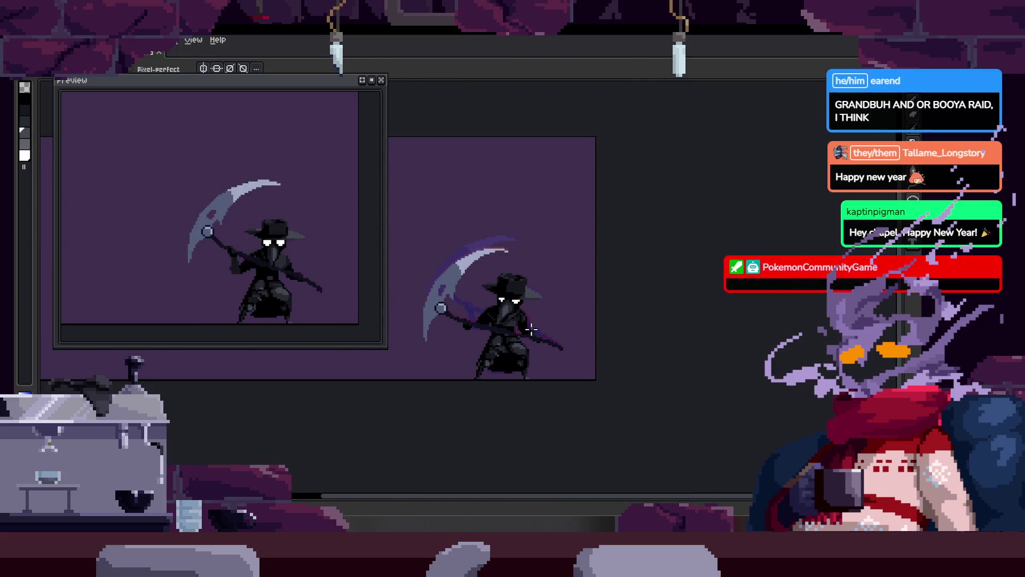
{"action": "scroll", "coordinate": [531, 329], "scroll_direction": "up", "scroll_amount": 1}
{"action": "scroll", "coordinate": [531, 328], "scroll_direction": "up", "scroll_amount": 1}
{"action": "scroll", "coordinate": [555, 363], "scroll_direction": "up", "scroll_amount": 2}
{"action": "key", "text": "ctrl+s"}
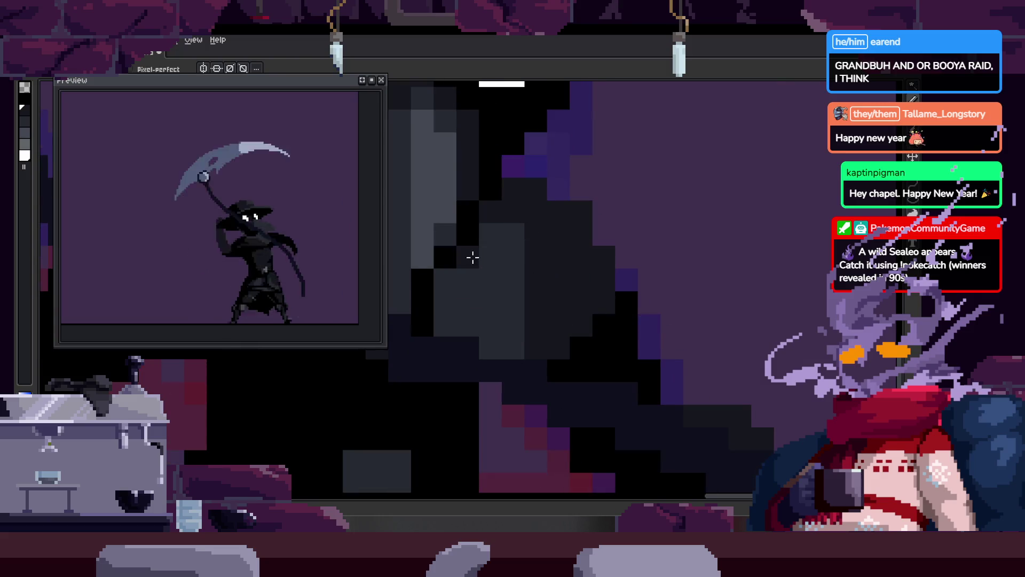
Step: Paint a few dark grey touch-up pixels on the character's body near the beak
{"action": "key", "text": "v"}
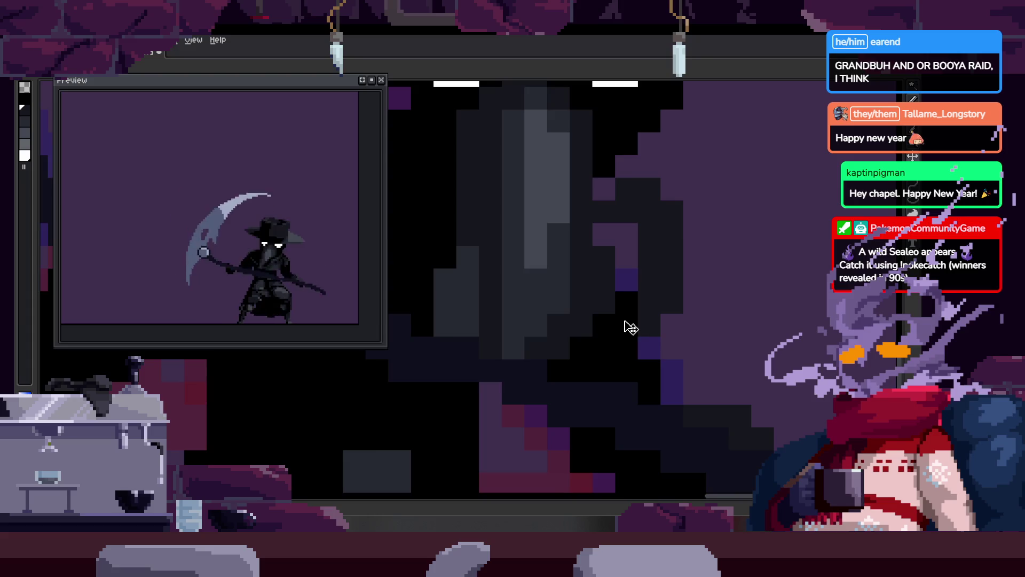
{"action": "left_click", "coordinate": [572, 224]}
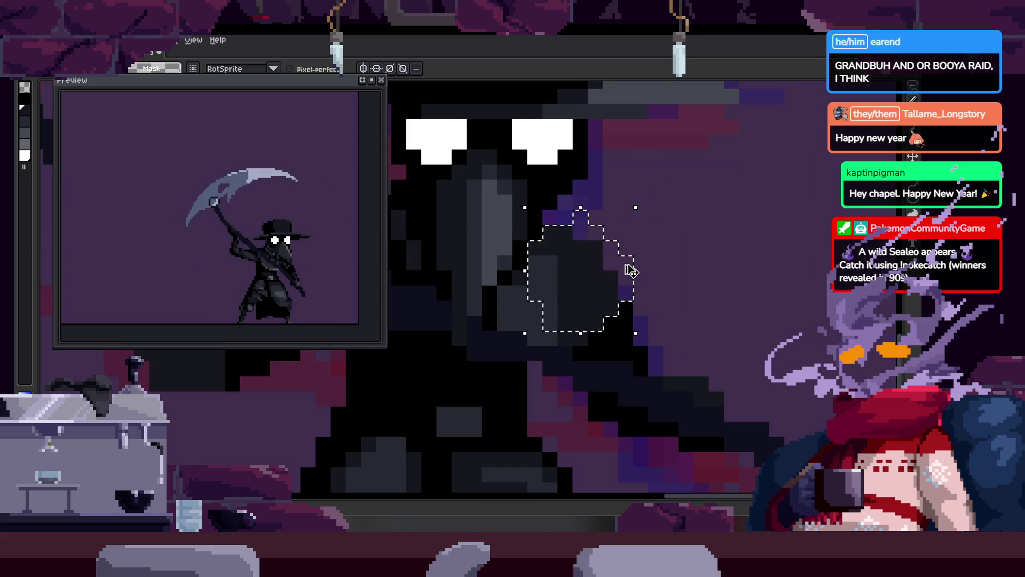
{"action": "key", "text": "ctrl+d"}
{"action": "key", "text": "Tab"}
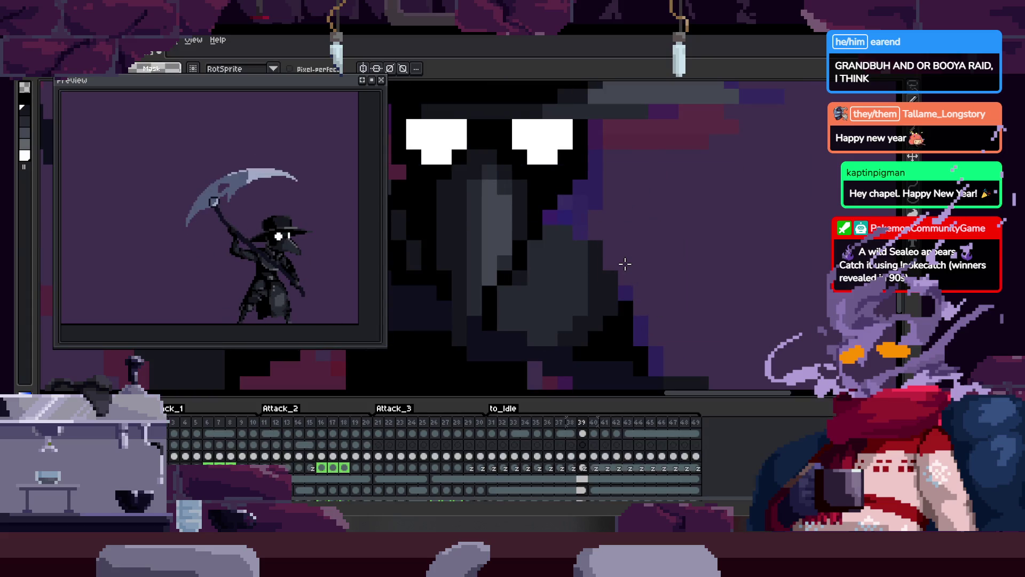
{"action": "key", "text": "Tab"}
{"action": "scroll", "coordinate": [557, 284], "scroll_direction": "up", "scroll_amount": 1}
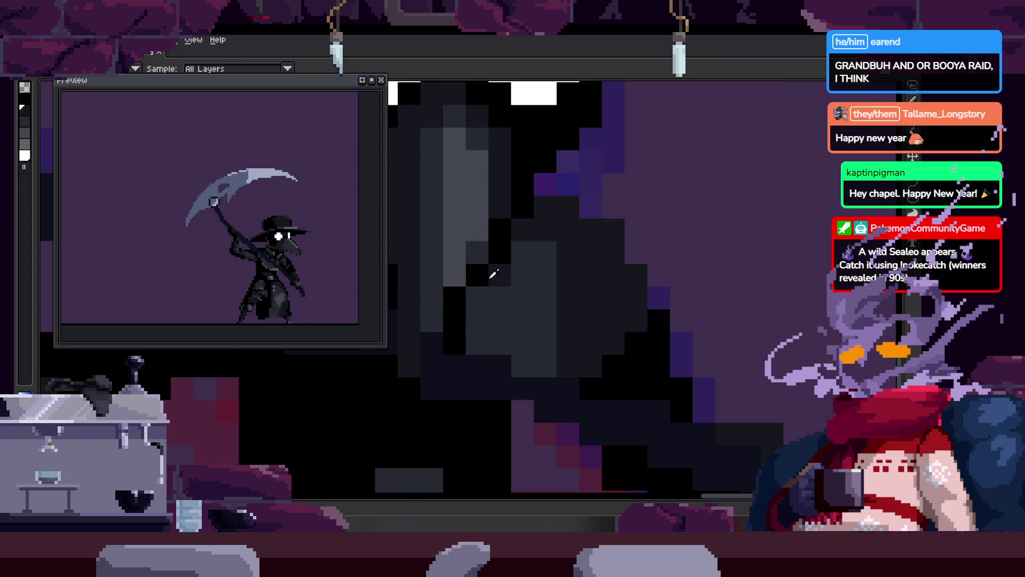
{"action": "key", "text": "b"}
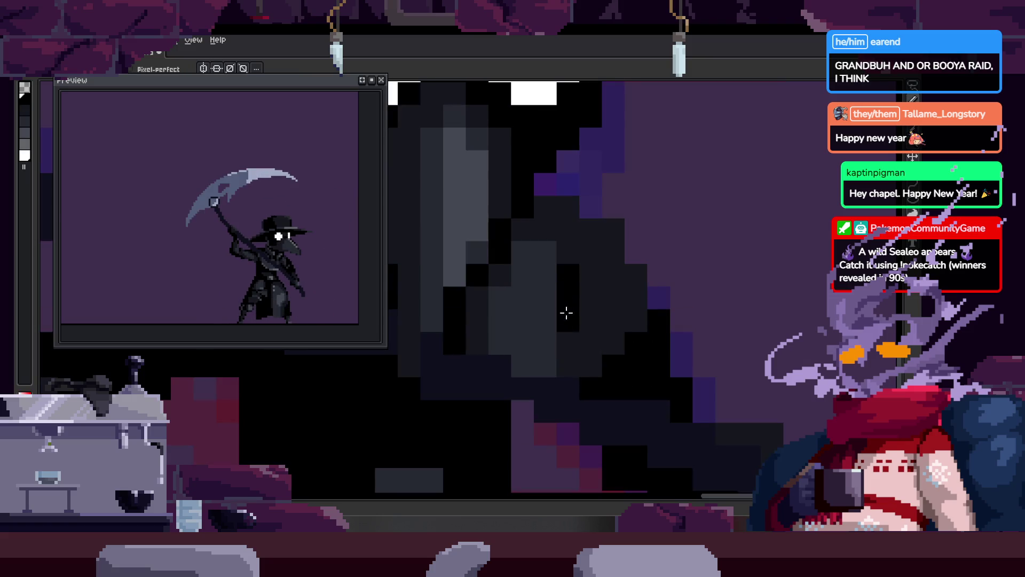
{"action": "key", "text": "i"}
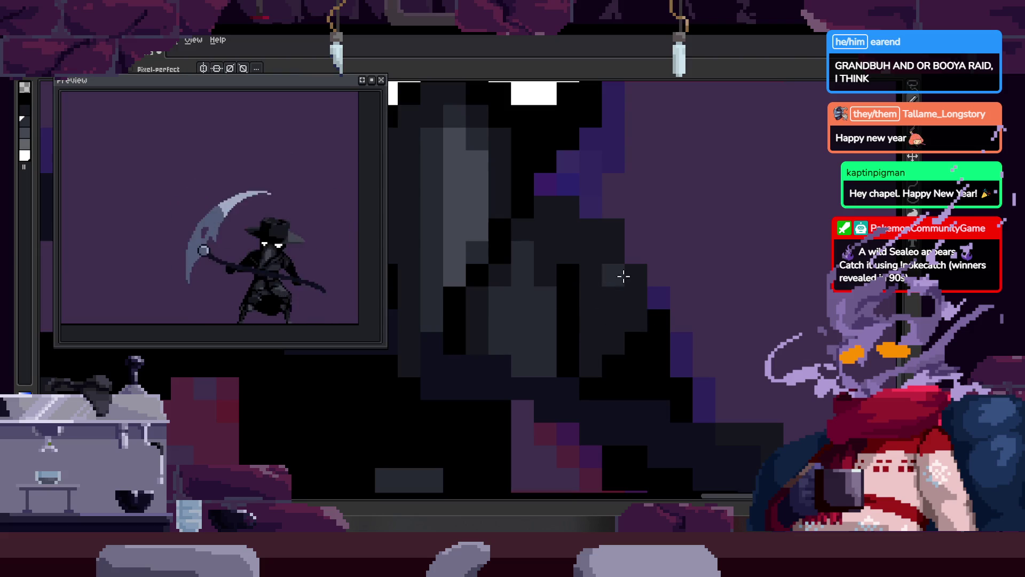
{"action": "left_click_drag", "start_coordinate": [624, 276], "coordinate": [610, 293]}
{"action": "left_click", "coordinate": [620, 237]}
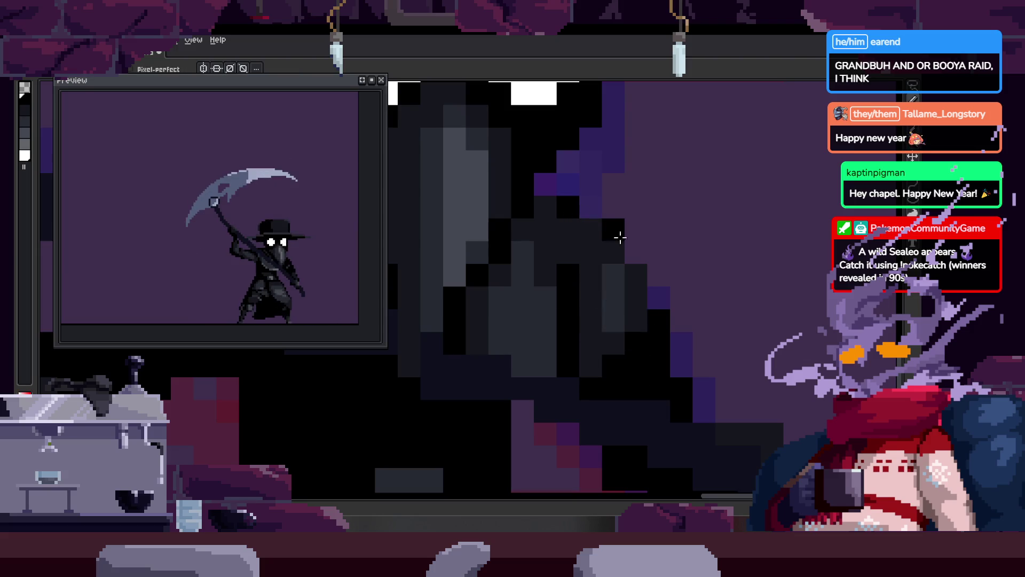
{"action": "scroll", "coordinate": [637, 252], "scroll_direction": "down", "scroll_amount": 5}
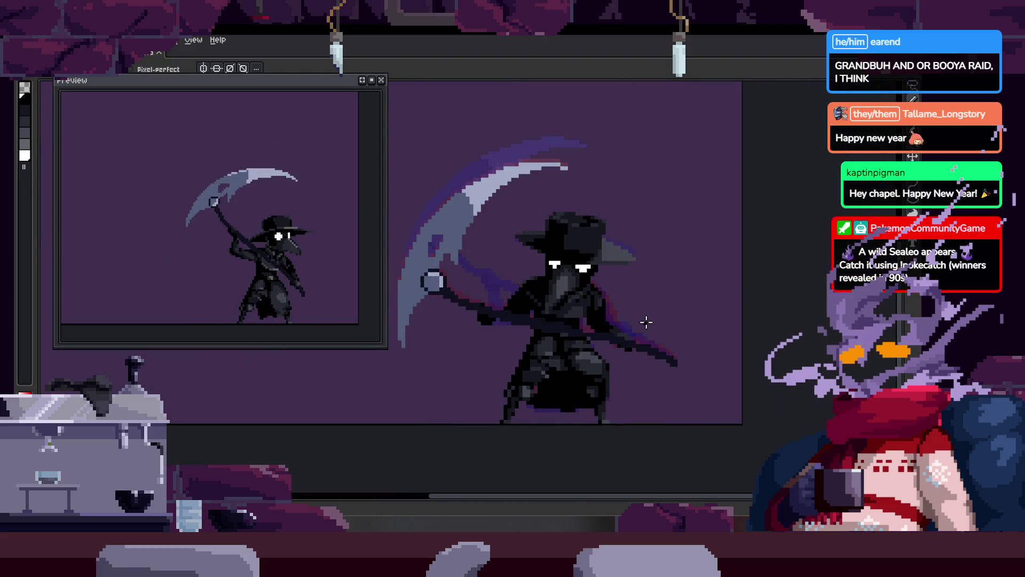
Step: Play the scythe attack animation, then step through frames and toggle the timeline
{"action": "key", "text": "Right"}
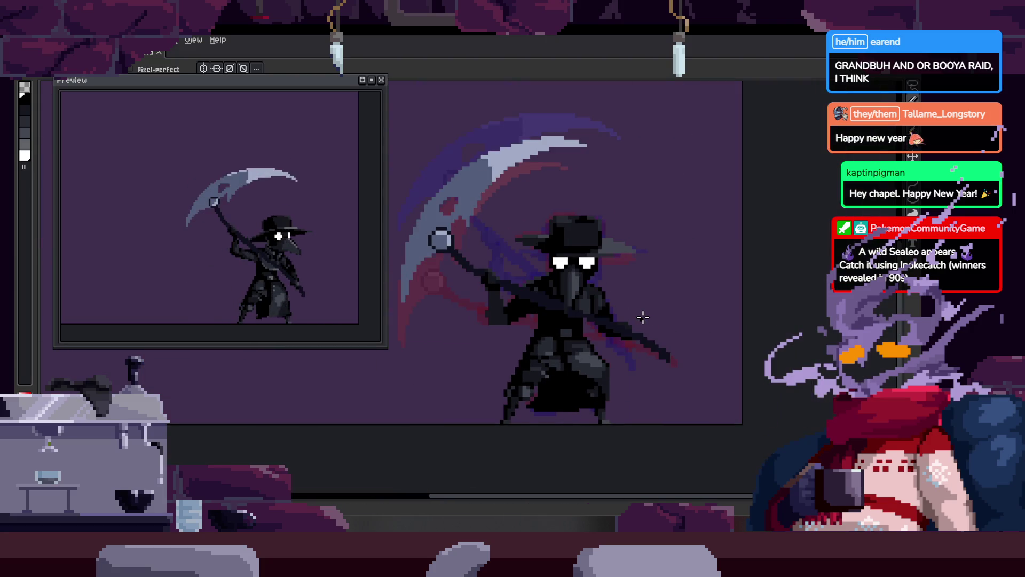
{"action": "key", "text": "Return"}
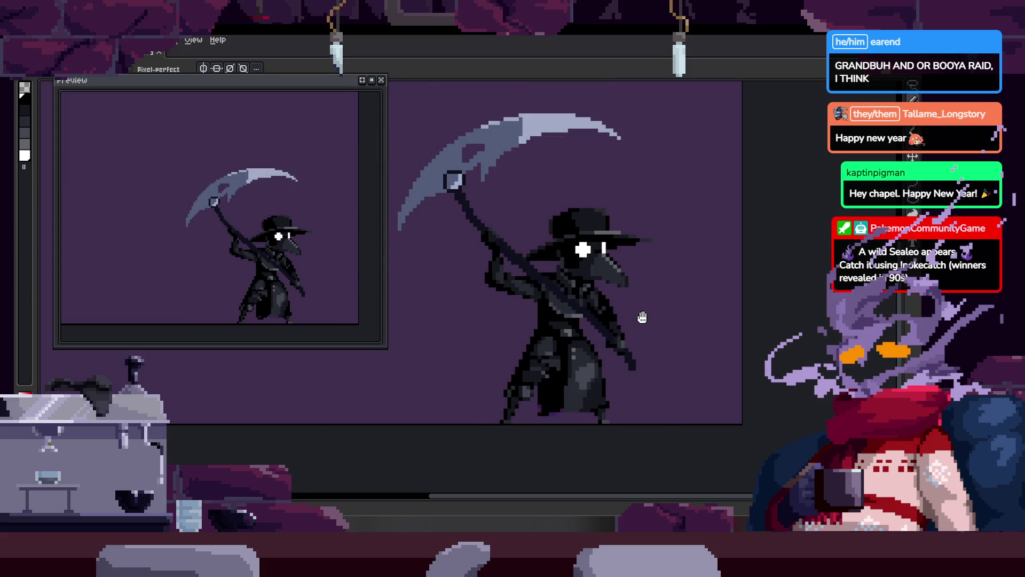
{"action": "key", "text": "Return"}
{"action": "key", "text": "Right"}
{"action": "key", "text": "Right"}
{"action": "key", "text": "Right"}
{"action": "key", "text": "Right"}
{"action": "key", "text": "Right"}
{"action": "key", "text": "Right"}
{"action": "key", "text": "Right"}
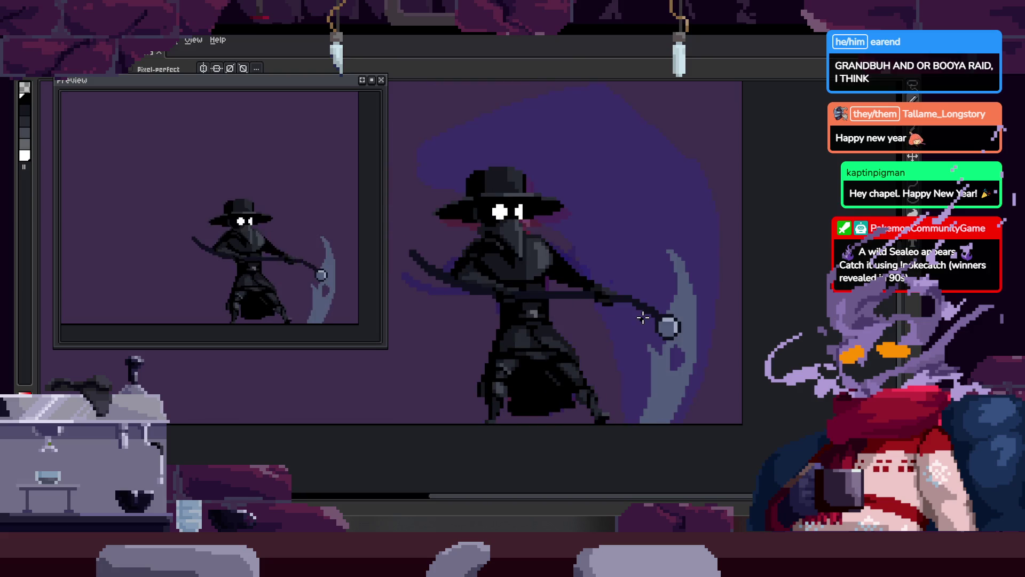
{"action": "key", "text": "Right"}
{"action": "key", "text": "Right"}
{"action": "key", "text": "Right"}
{"action": "key", "text": "Right"}
{"action": "key", "text": "Right"}
{"action": "key", "text": "Tab"}
{"action": "key", "text": "Tab"}
{"action": "key", "text": "Tab"}
{"action": "key", "text": "Return"}
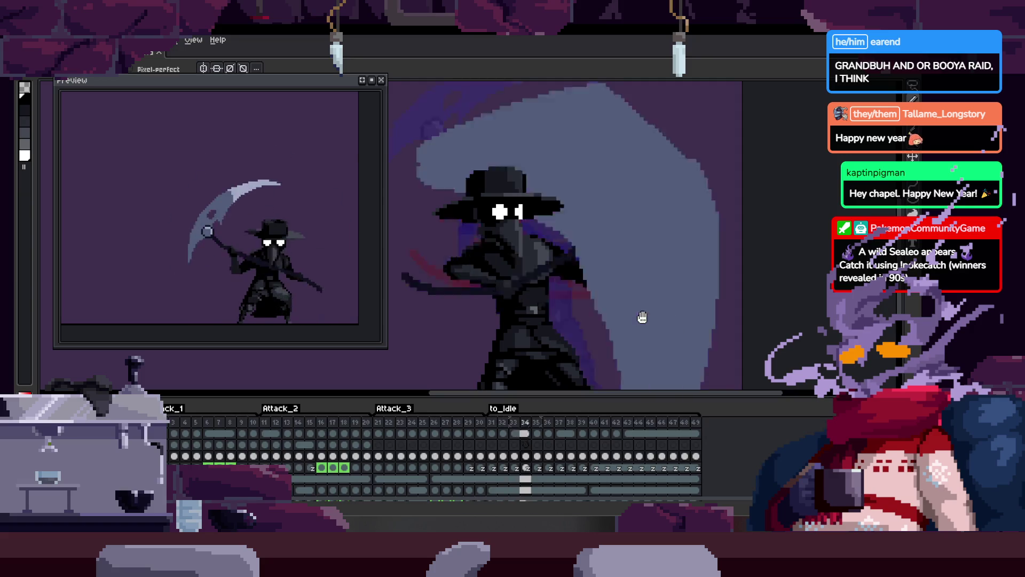
{"action": "key", "text": "Tab"}
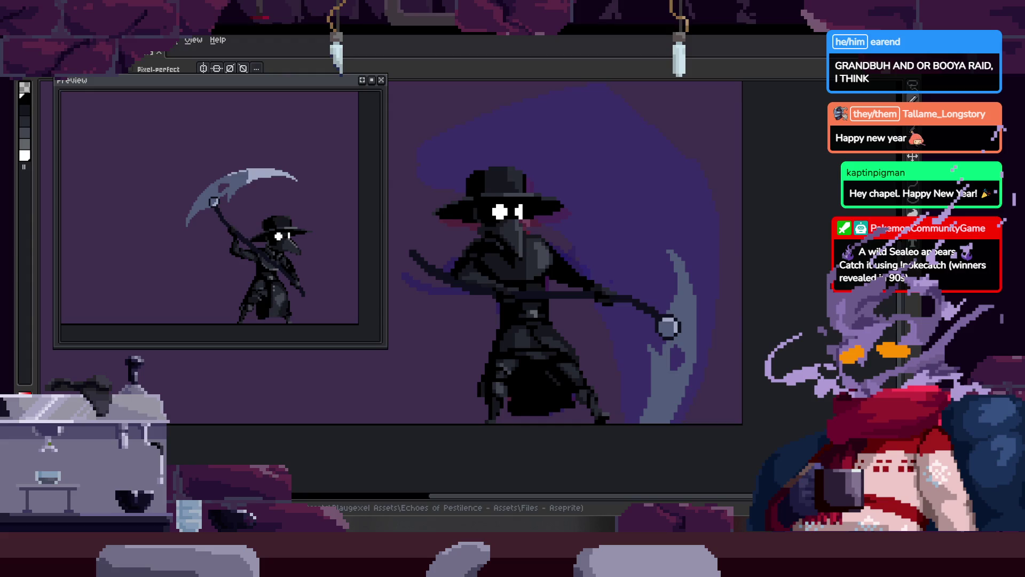
Step: Close the separate animation Preview window
{"action": "scroll", "coordinate": [557, 219], "scroll_direction": "down", "scroll_amount": 3}
{"action": "scroll", "coordinate": [557, 219], "scroll_direction": "up", "scroll_amount": 4}
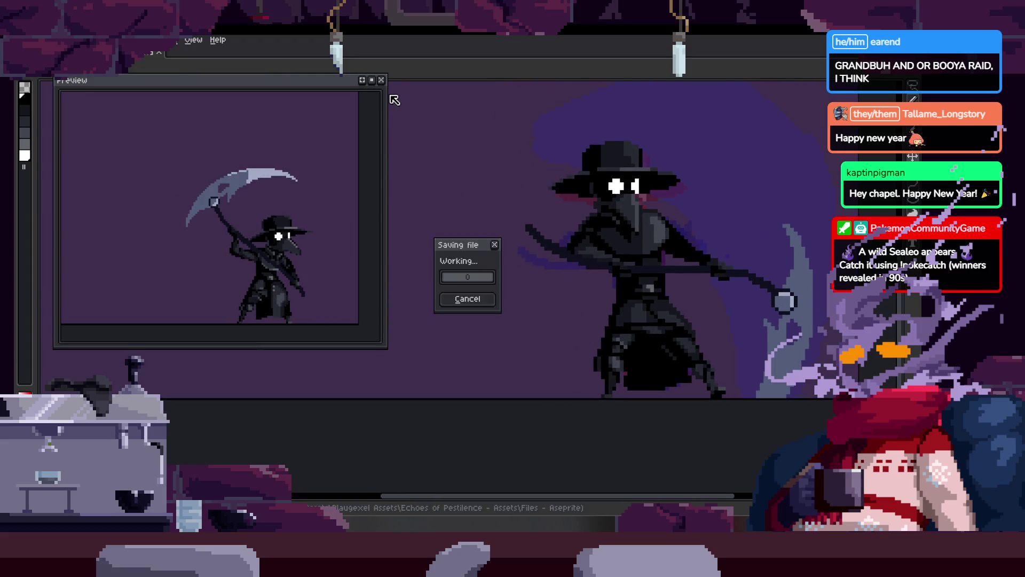
{"action": "left_click", "coordinate": [382, 80]}
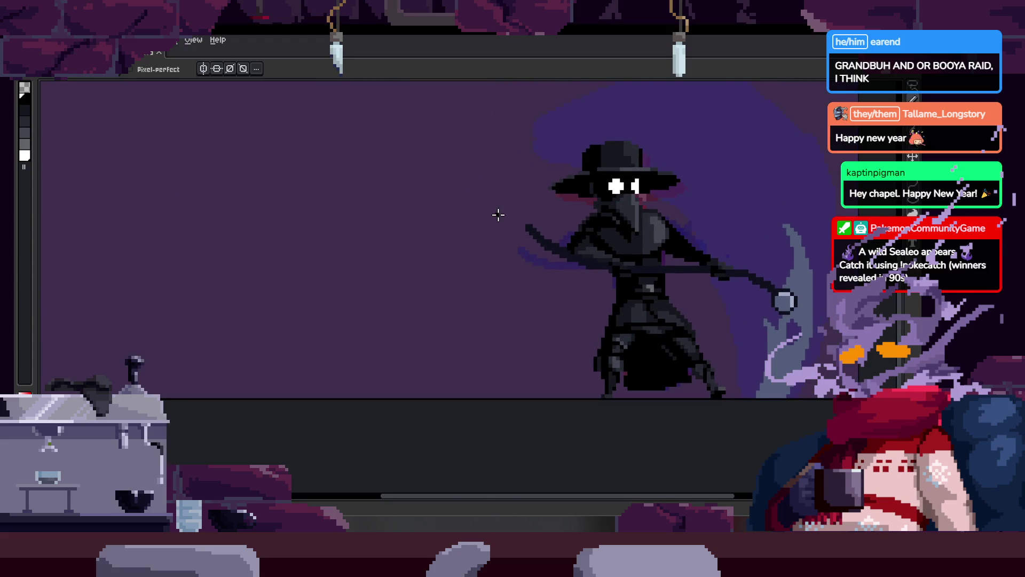
Step: Play the animation with the frame timeline shown, then hide the timeline
{"action": "key", "text": "Tab"}
{"action": "key", "text": "Return"}
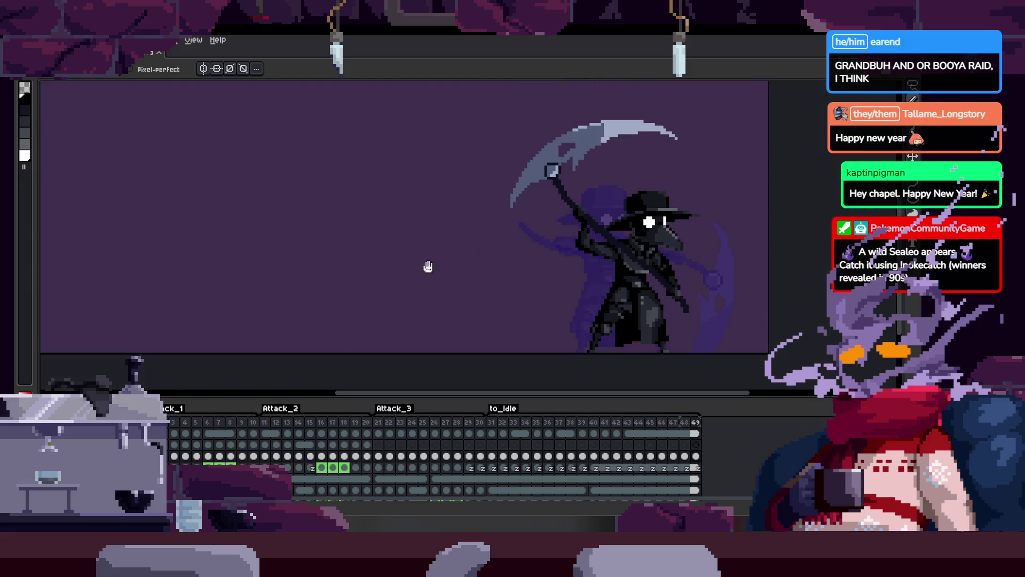
{"action": "key", "text": "Tab"}
{"action": "scroll", "coordinate": [465, 374], "scroll_direction": "down", "scroll_amount": 3}
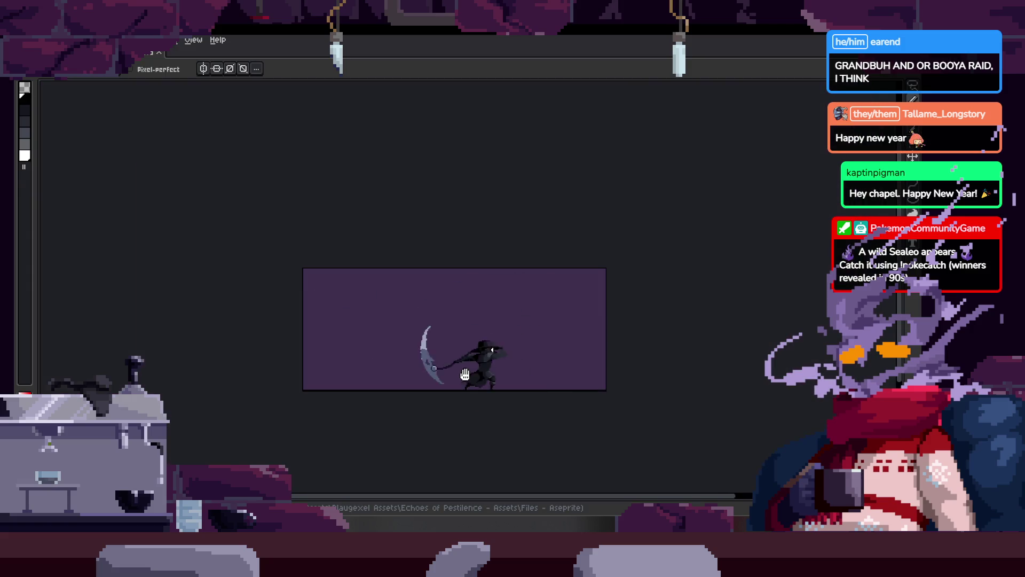
{"action": "scroll", "coordinate": [465, 374], "scroll_direction": "up", "scroll_amount": 2}
{"action": "key", "text": "Tab"}
{"action": "key", "text": "ctrl"}
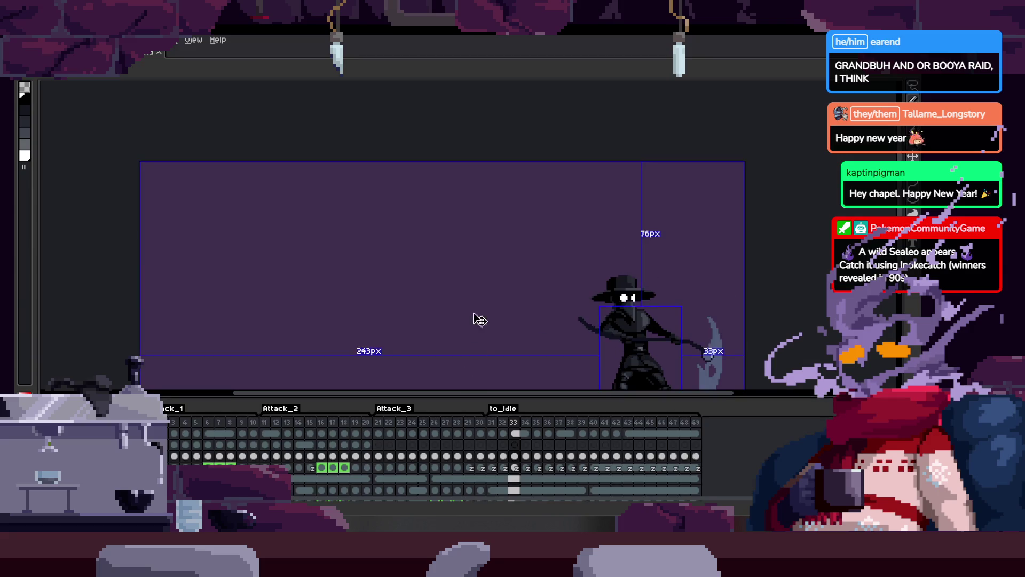
{"action": "key", "text": "Tab"}
Step: Export the animation at 400% as Export_DocAttackFull2.gif, overwriting the existing file
{"action": "left_click", "coordinate": [21, 41]}
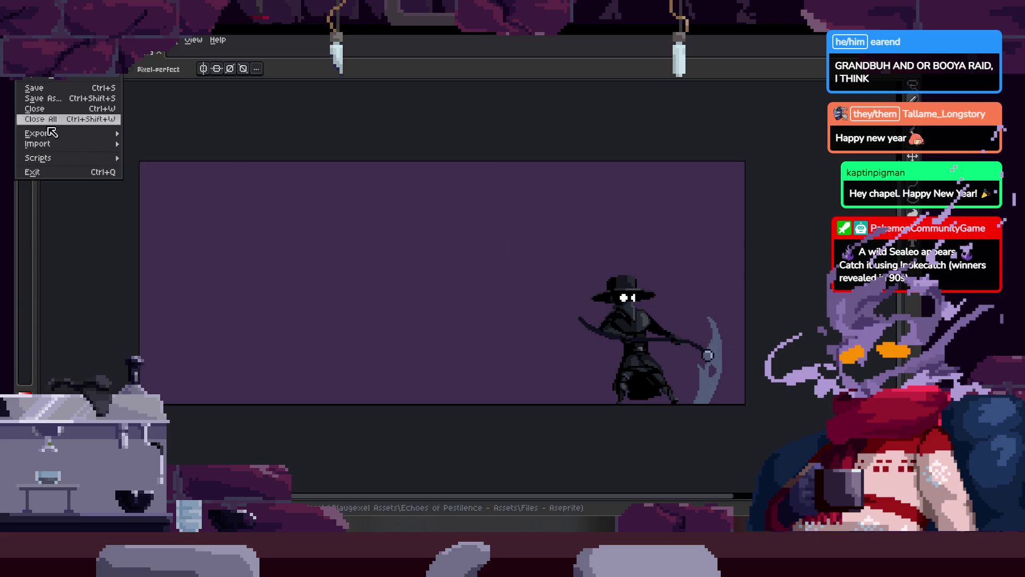
{"action": "mouse_move", "coordinate": [63, 134]}
{"action": "left_click", "coordinate": [194, 135]}
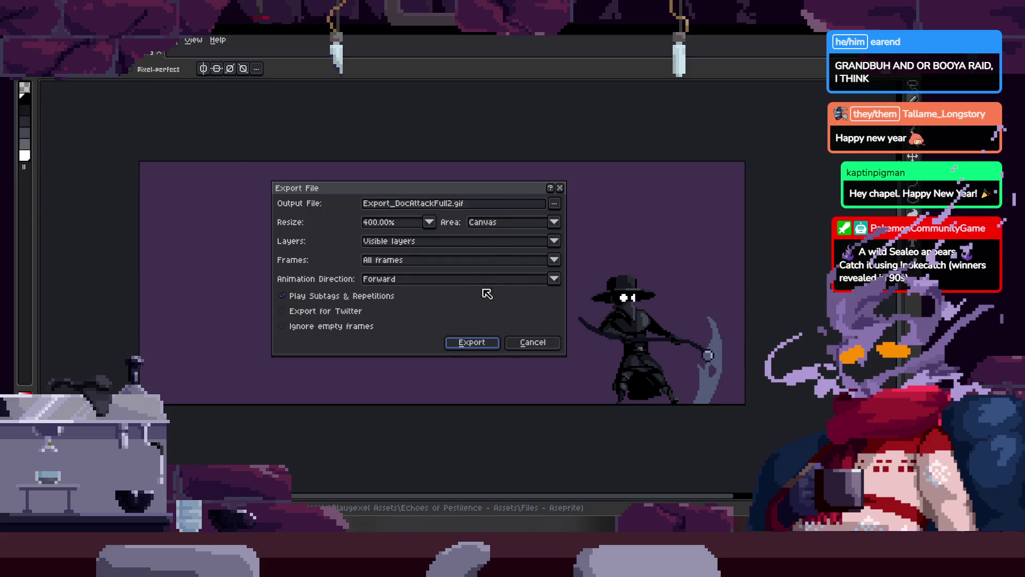
{"action": "left_click", "coordinate": [472, 346]}
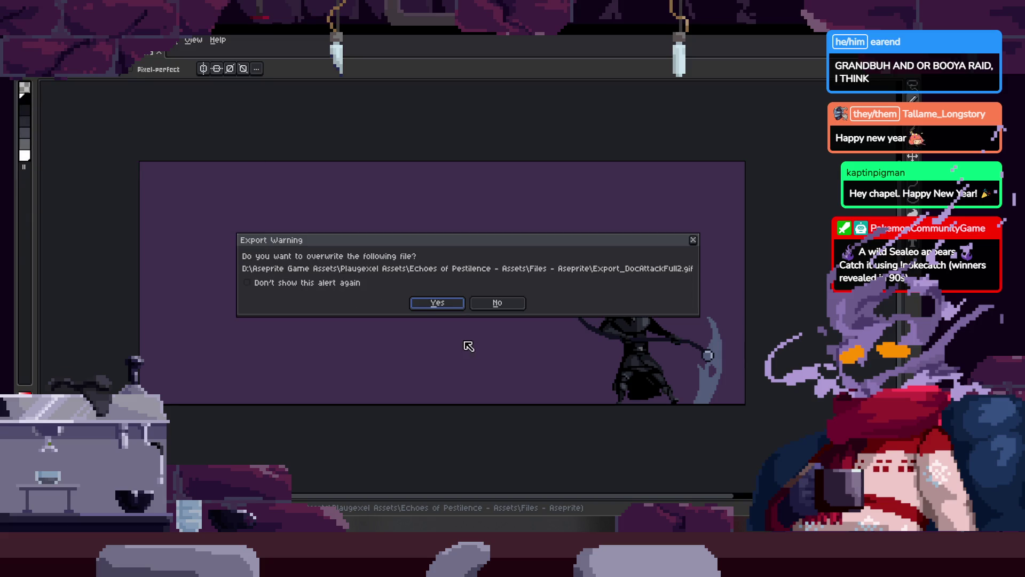
{"action": "left_click", "coordinate": [436, 308]}
{"action": "left_click", "coordinate": [435, 335]}
{"action": "left_click", "coordinate": [495, 317]}
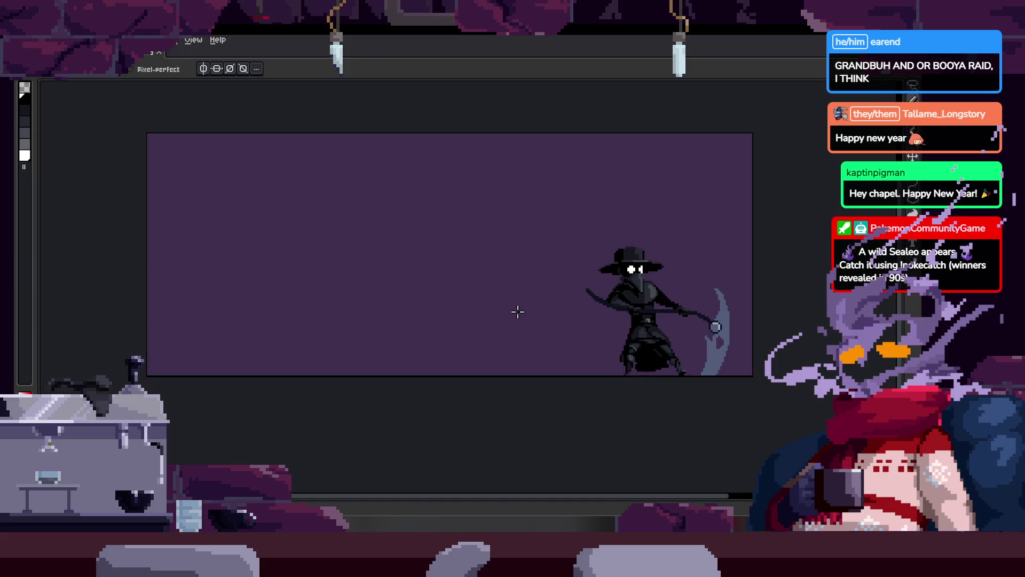
{"action": "key", "text": "Tab"}
{"action": "scroll", "coordinate": [517, 311], "scroll_direction": "up", "scroll_amount": 2}
{"action": "scroll", "coordinate": [554, 252], "scroll_direction": "up", "scroll_amount": 1}
{"action": "scroll", "coordinate": [534, 250], "scroll_direction": "down", "scroll_amount": 2}
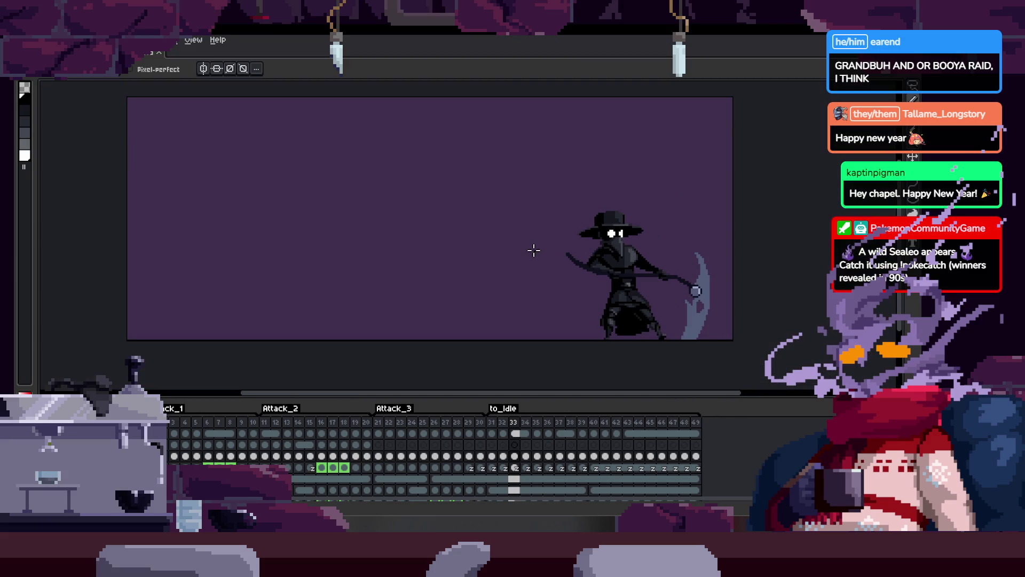
{"action": "key", "text": "Return"}
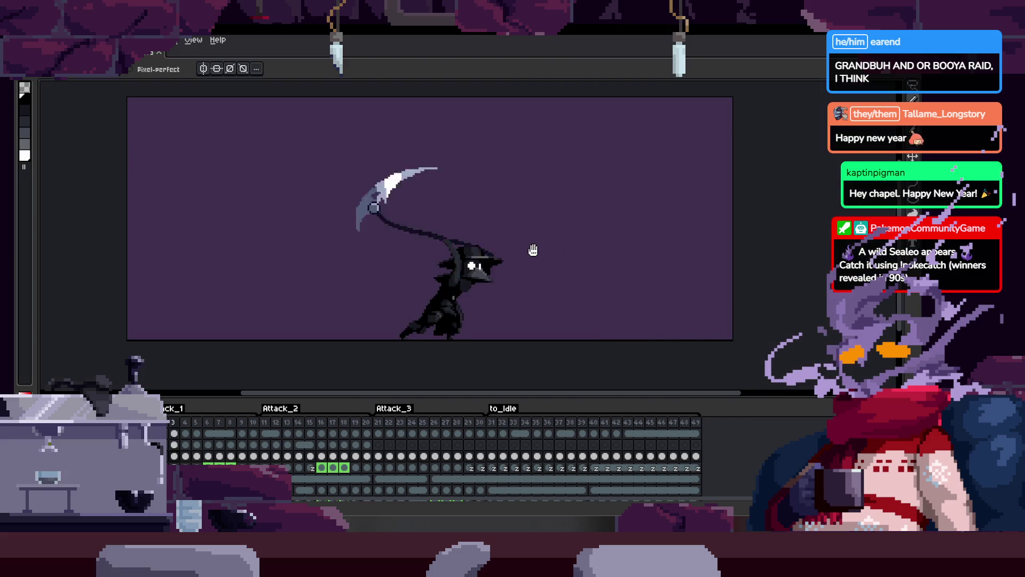
{"action": "key", "text": "Tab"}
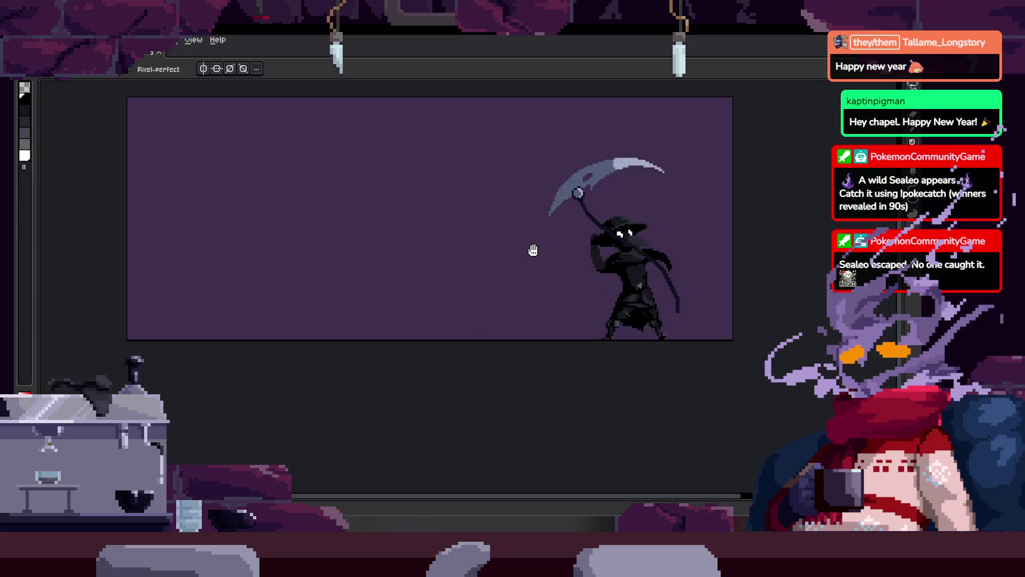
{"action": "left_click_drag", "start_coordinate": [529, 258], "coordinate": [572, 277]}
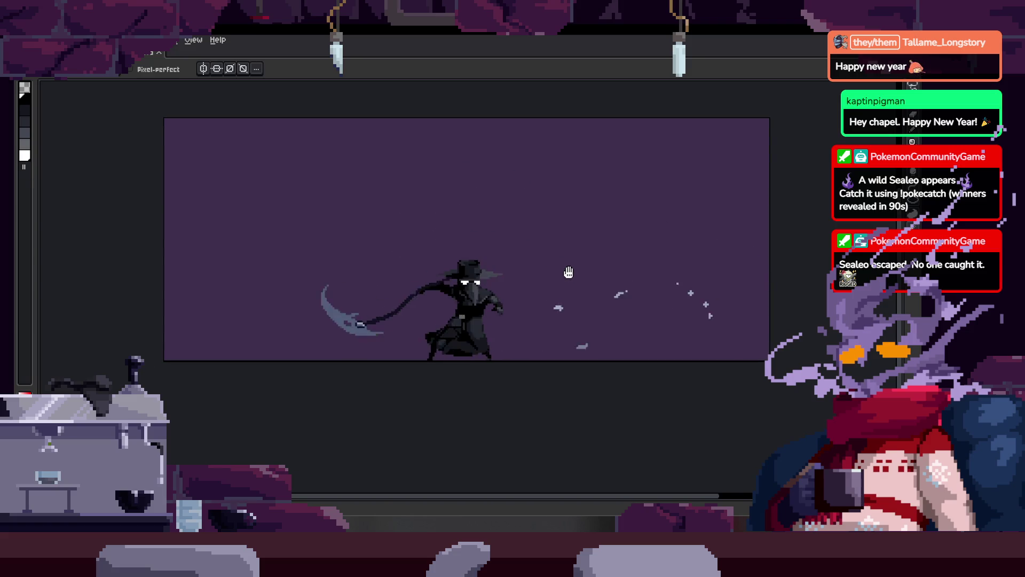
{"action": "key", "text": "Tab"}
{"action": "key", "text": "Tab"}
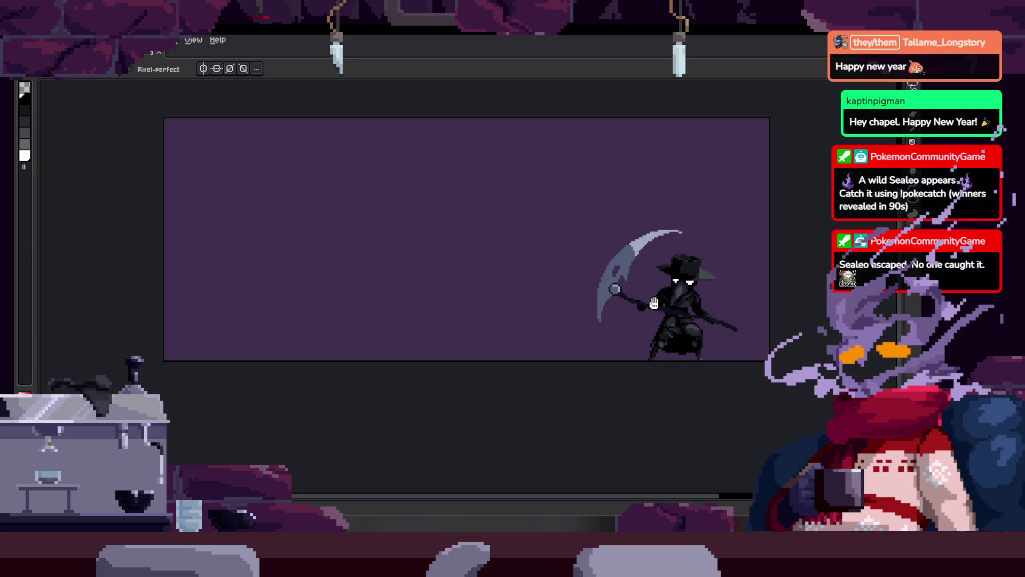
{"action": "left_click_drag", "start_coordinate": [654, 302], "coordinate": [710, 327]}
{"action": "scroll", "coordinate": [700, 328], "scroll_direction": "up", "scroll_amount": 1}
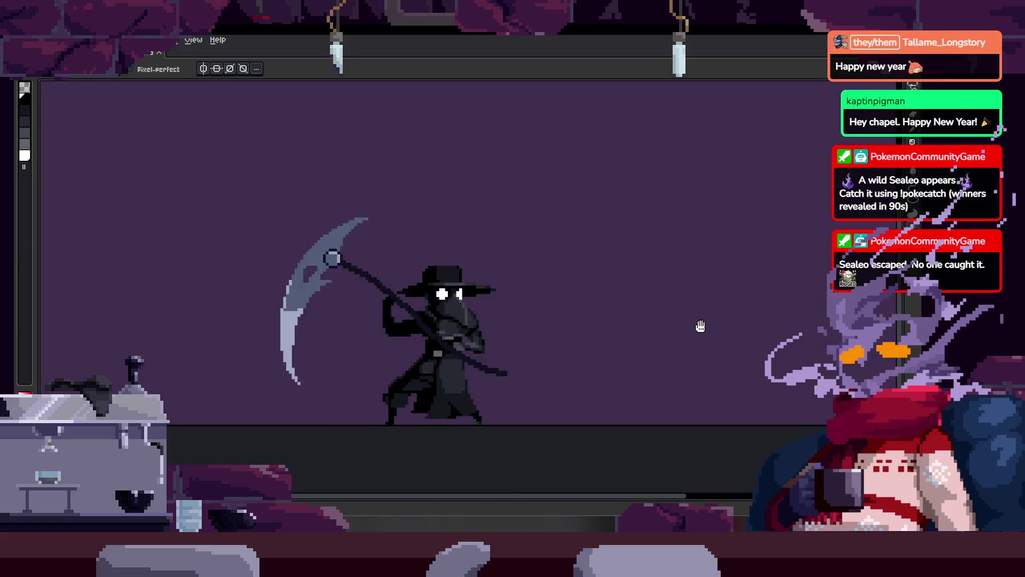
{"action": "scroll", "coordinate": [676, 330], "scroll_direction": "down", "scroll_amount": 1}
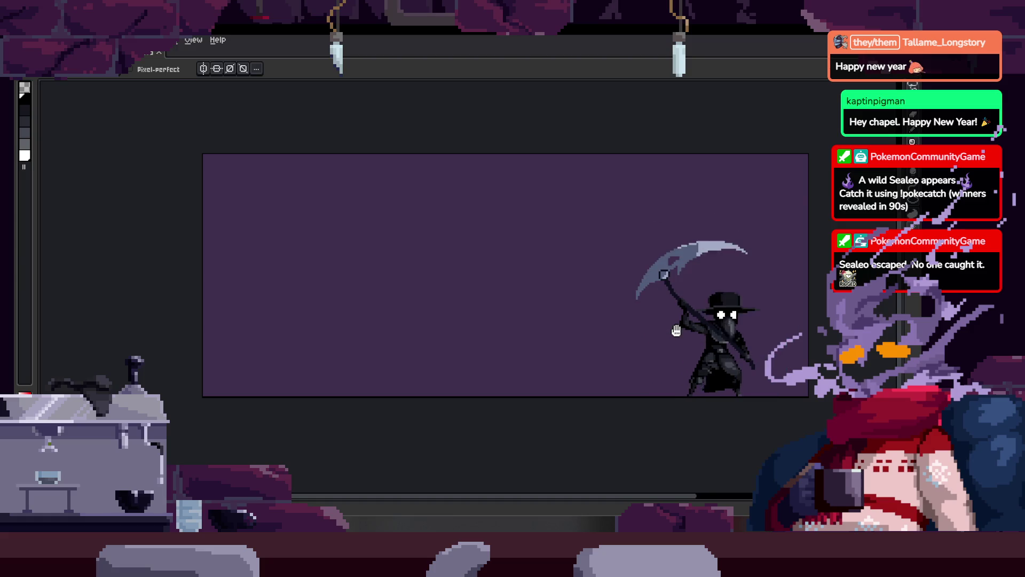
{"action": "left_click_drag", "start_coordinate": [676, 331], "coordinate": [656, 317]}
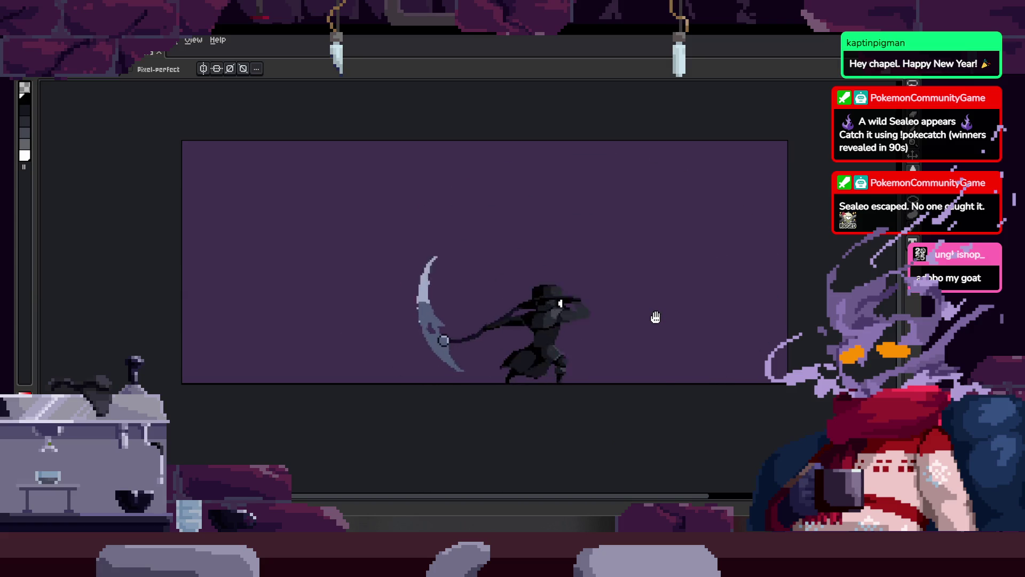
{"action": "key", "text": "Tab"}
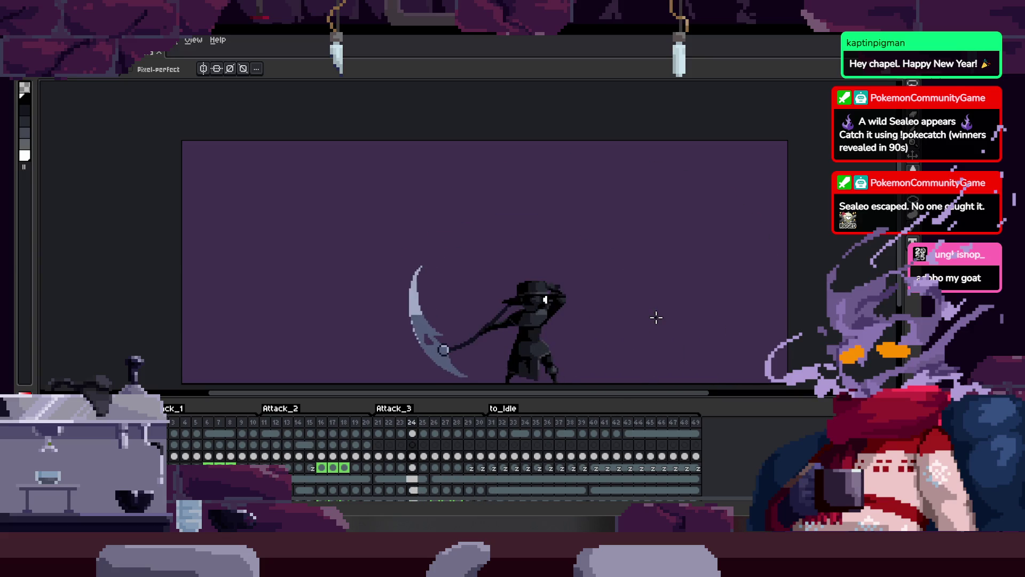
{"action": "key", "text": "Tab"}
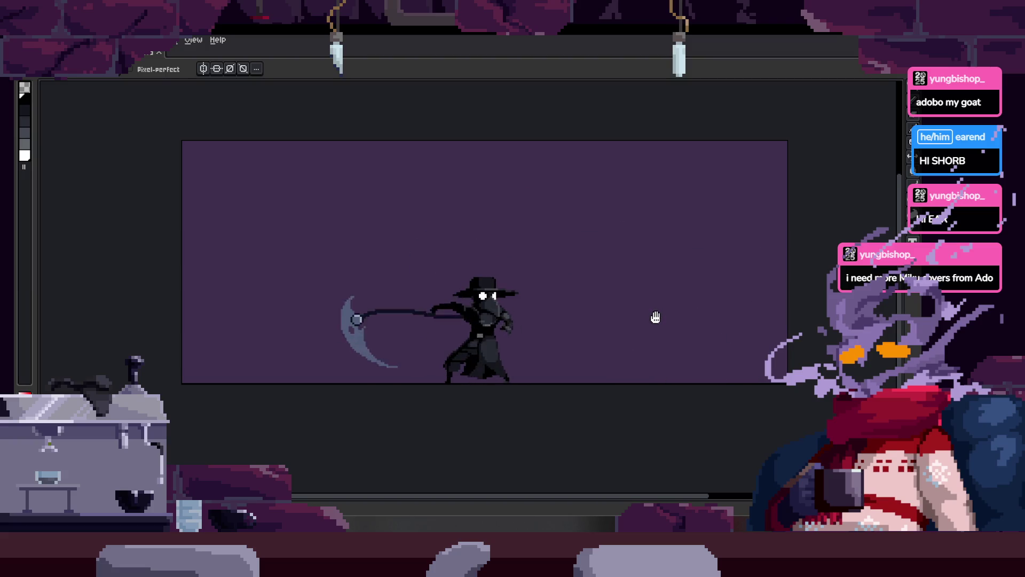
Step: Check the frame timeline, zoom in, and save the plague doctor scythe animation again
{"action": "key", "text": "Tab"}
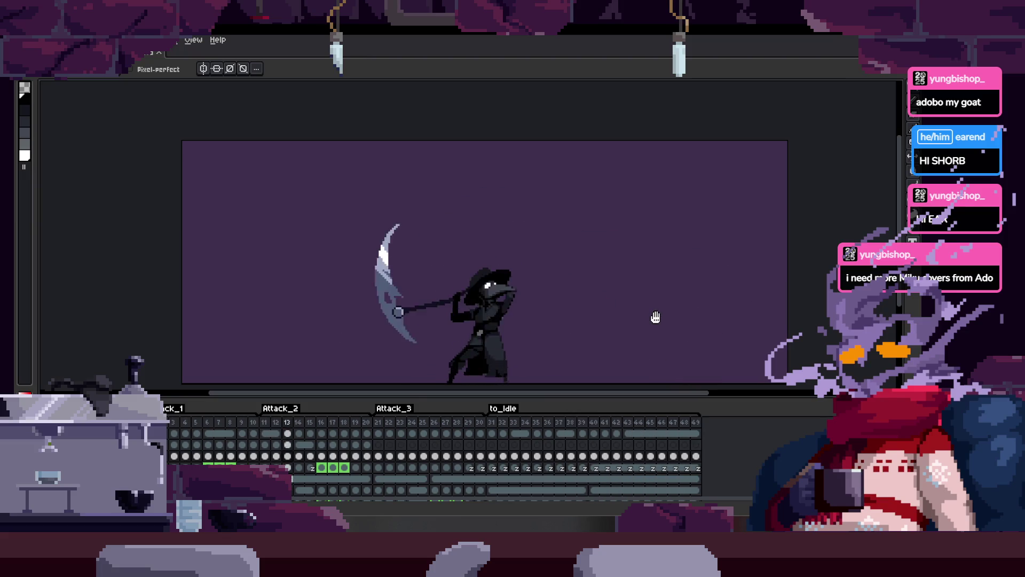
{"action": "key", "text": "Tab"}
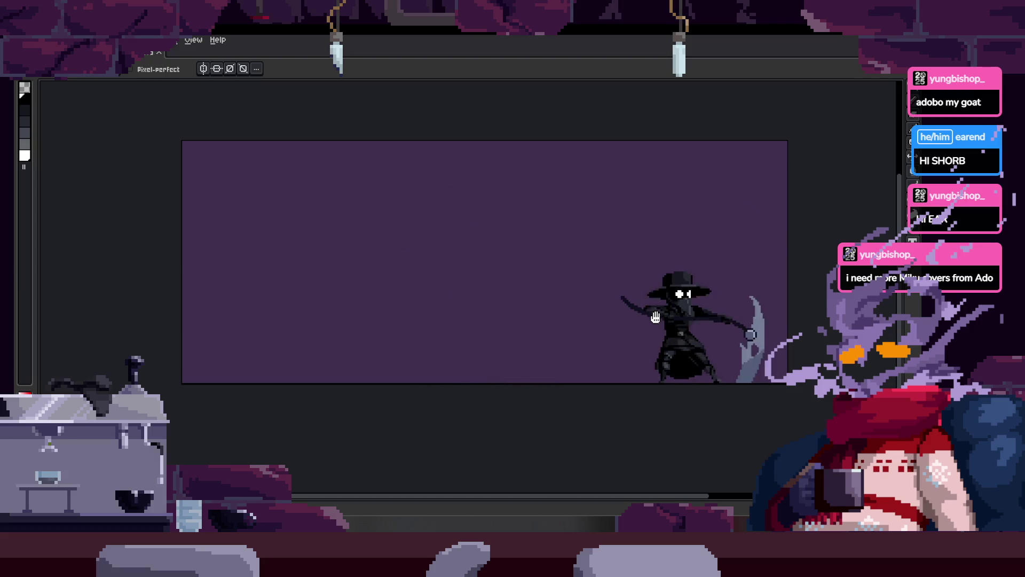
{"action": "key", "text": "ctrl"}
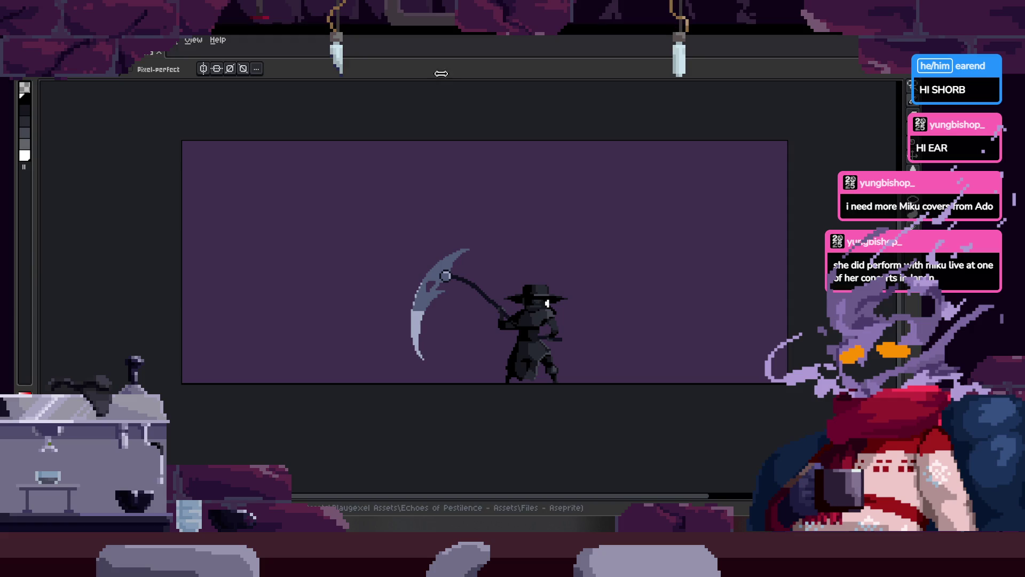
{"action": "scroll", "coordinate": [496, 276], "scroll_direction": "up", "scroll_amount": 1}
{"action": "key", "text": "ctrl+s"}
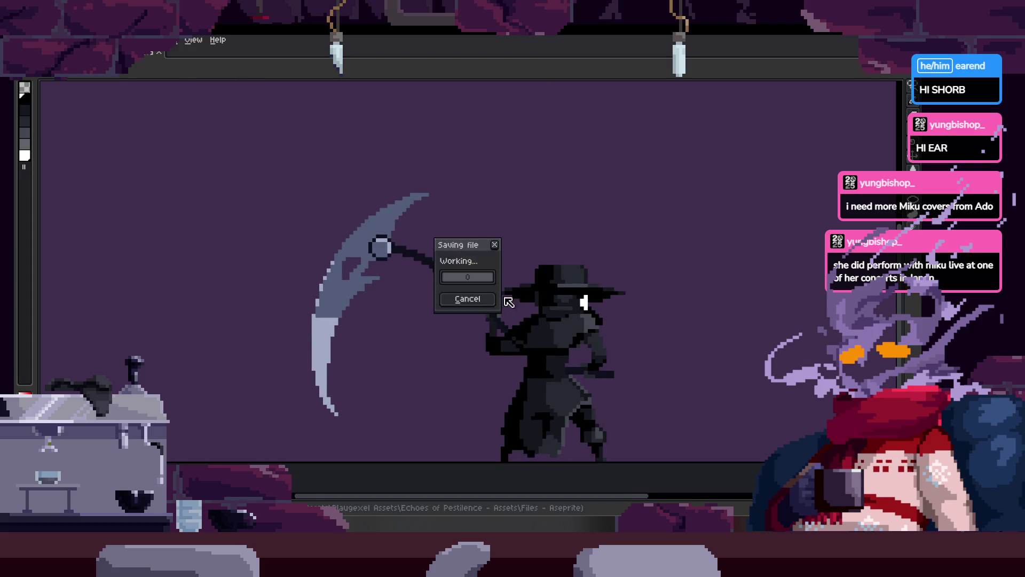